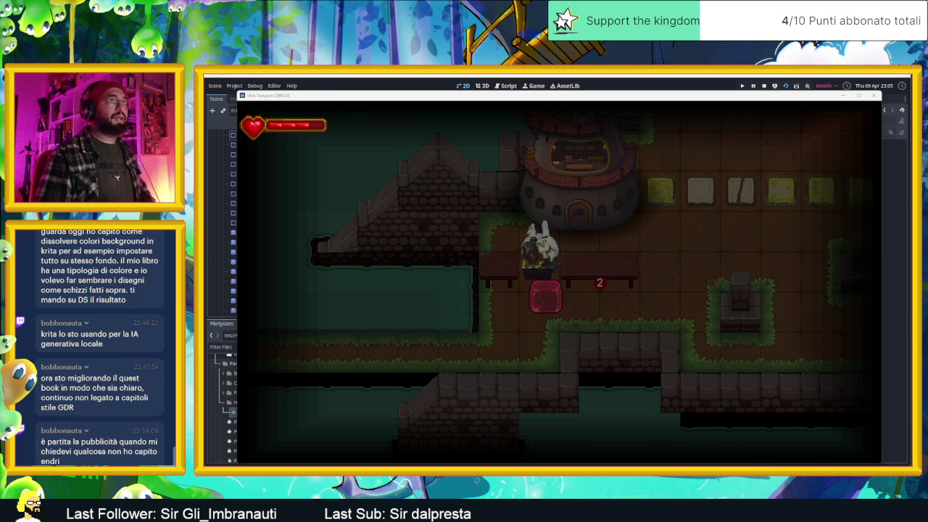
Step: Close the running Godot game and minimize the editor to show the Herborista sprite in Aseprite
click(874, 97)
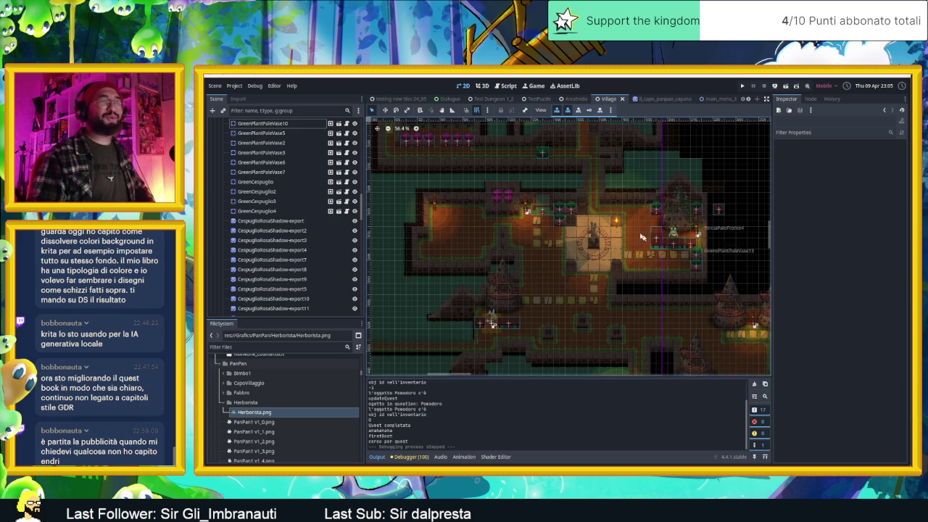
click(868, 77)
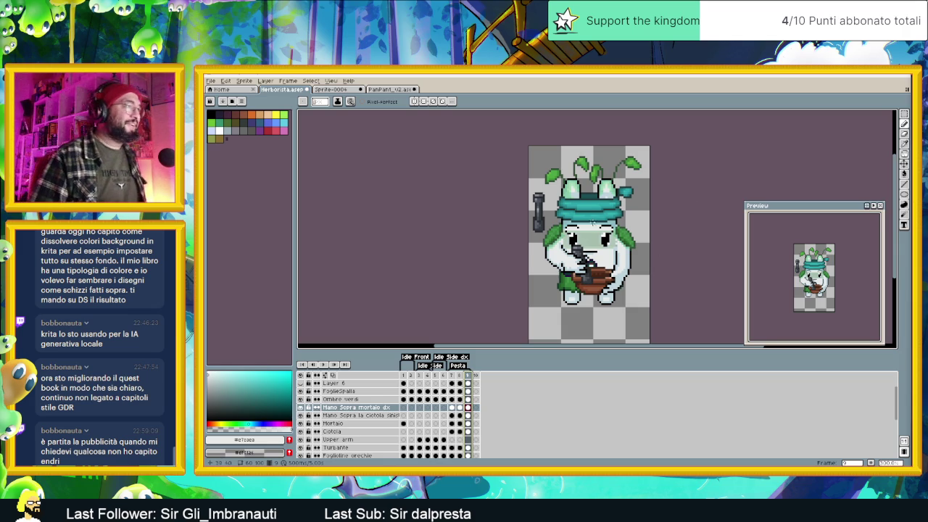
scroll(577, 264, up, 1)
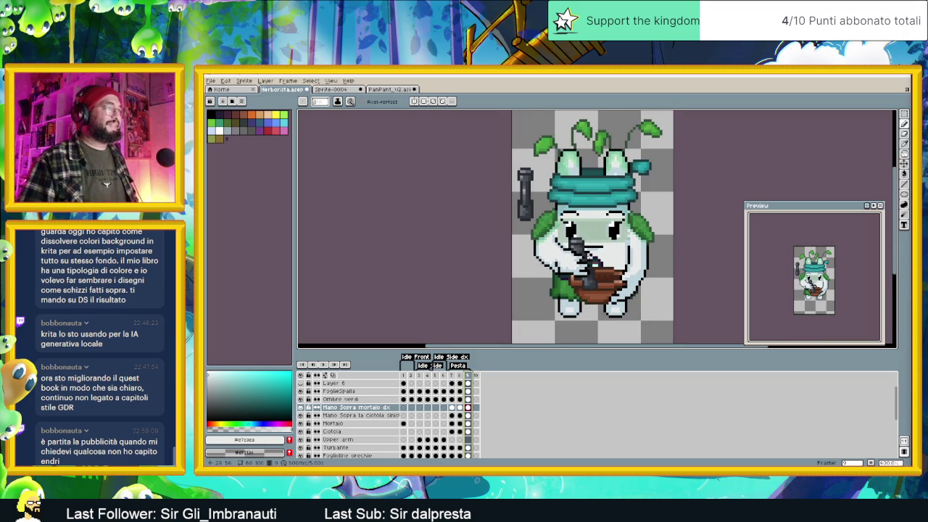
scroll(599, 290, up, 1)
scroll(599, 290, up, 1)
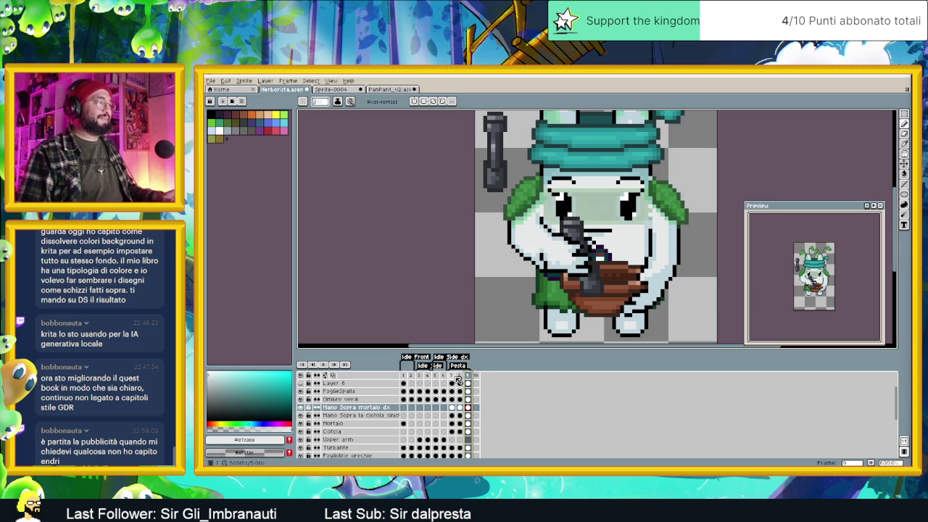
click(452, 375)
click(461, 376)
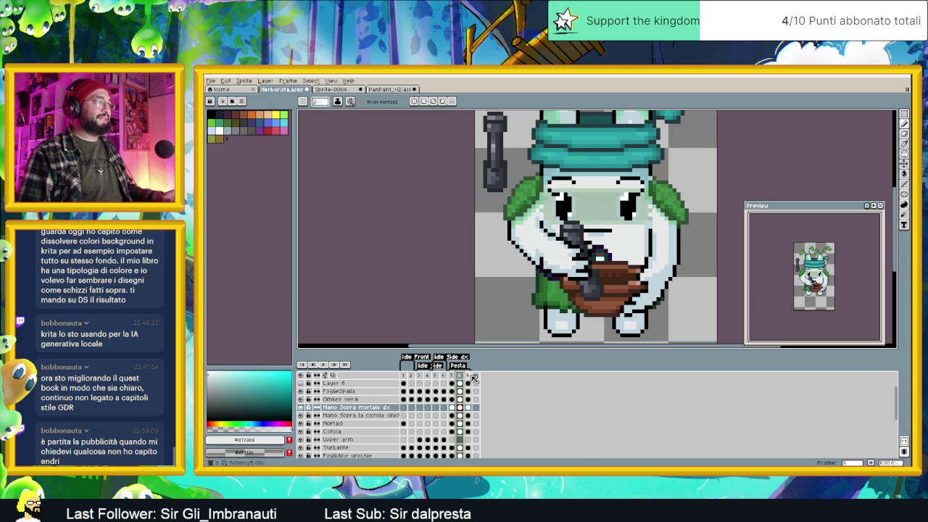
click(468, 376)
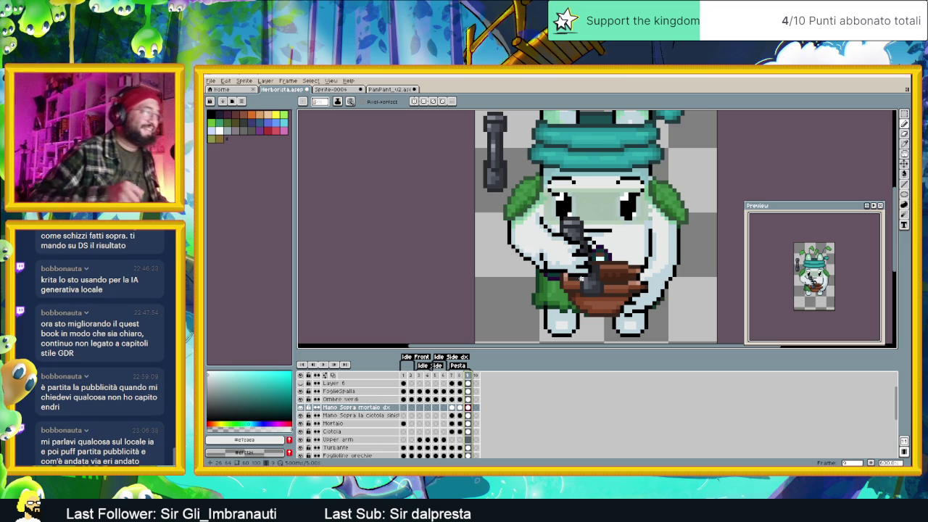
Step: Add frame 10 and move the selected hand, pestle and mortar up one pixel
click(872, 463)
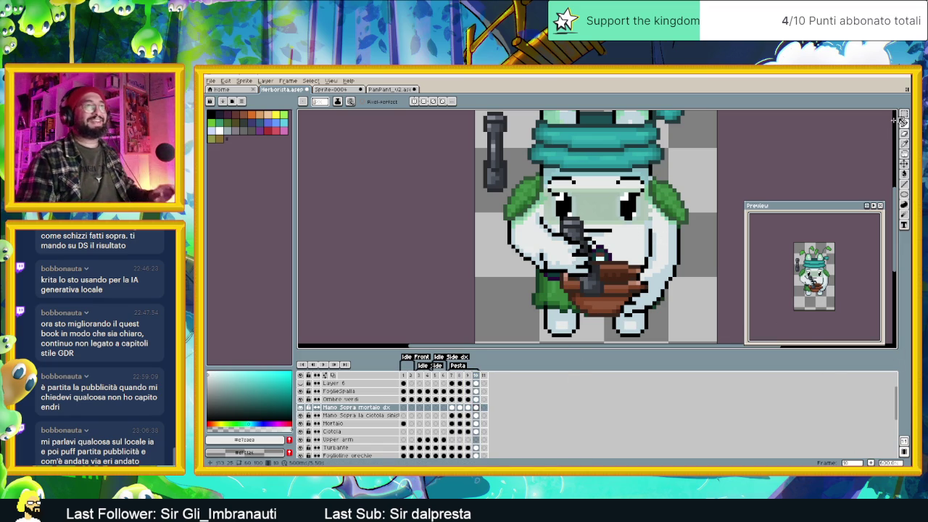
key(m)
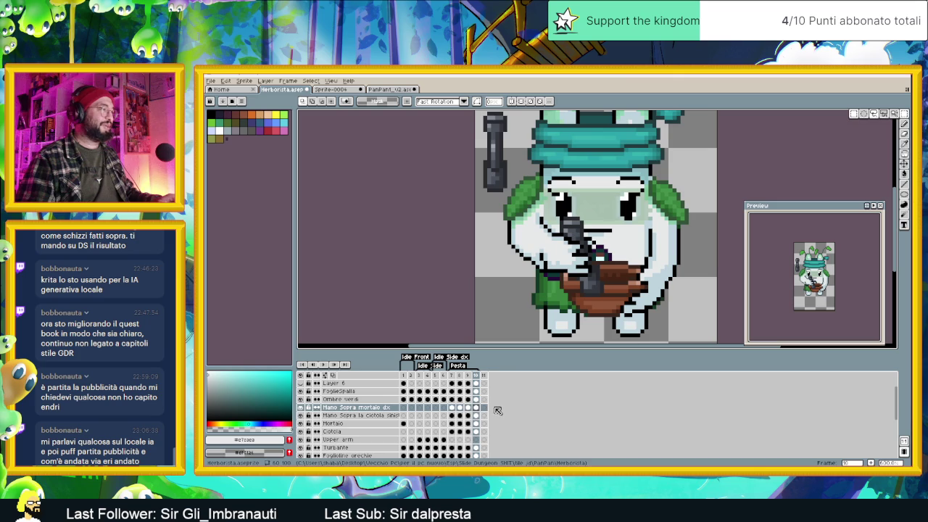
mouse_move(627, 206)
mouse_down()
mouse_move(555, 289)
mouse_move(578, 258)
mouse_up()
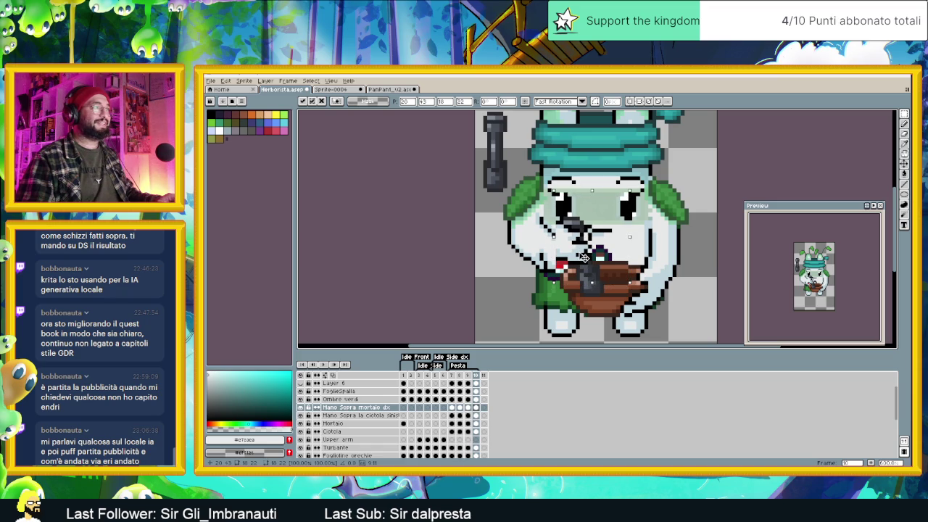
drag(582, 257, 582, 253)
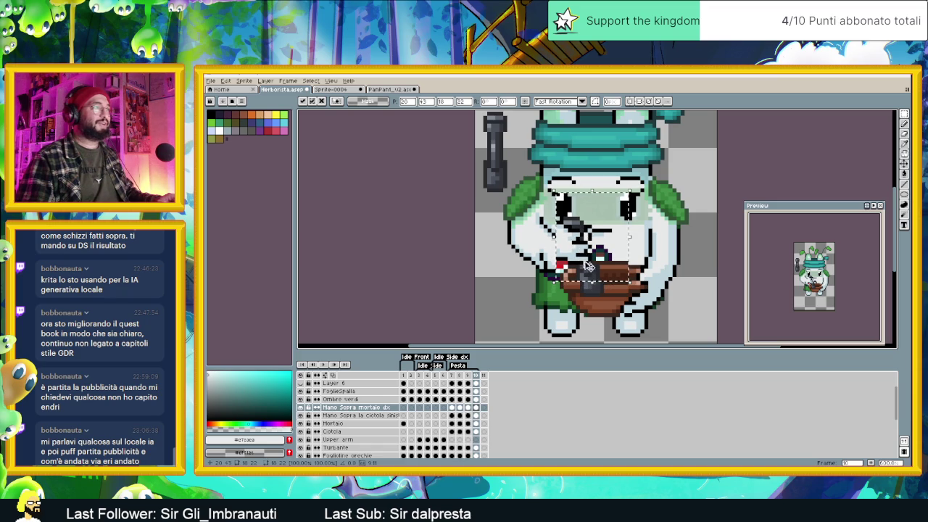
Step: On the Mortaio layer, shift the mortar two pixels up and one left, checking against frame 9
click(476, 424)
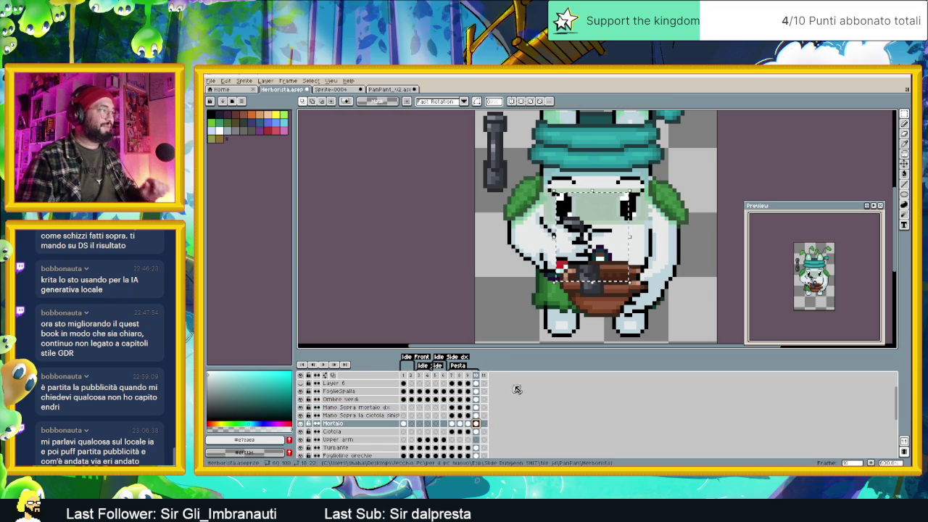
key(ctrl+d)
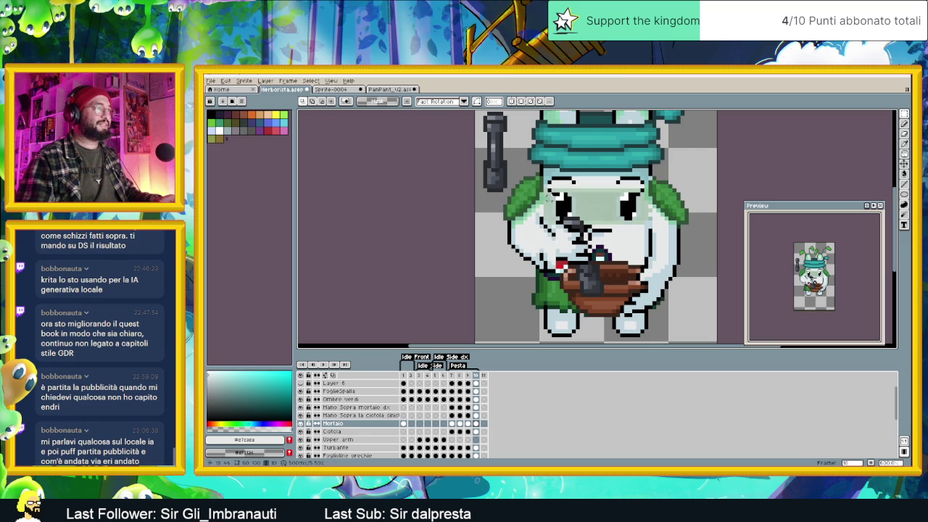
key(ctrl+t)
drag(594, 287, 592, 280)
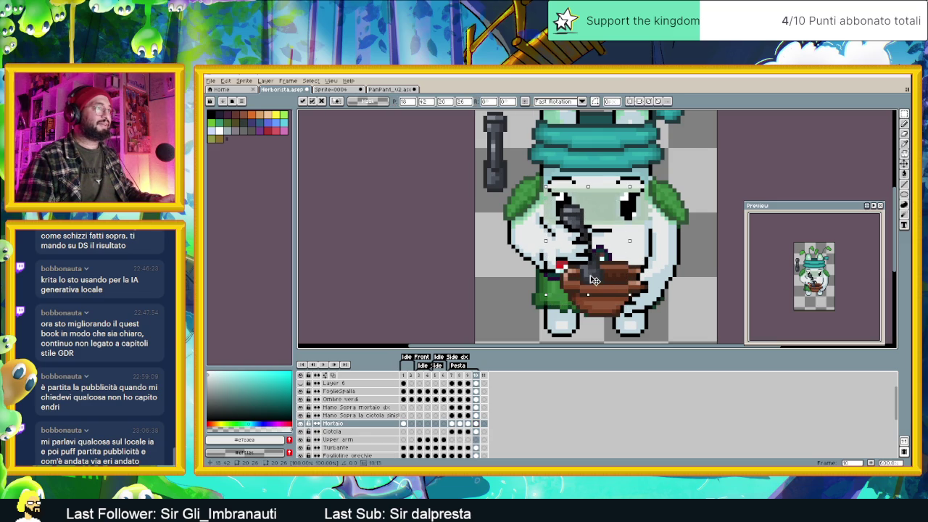
drag(592, 278, 591, 275)
key(Left)
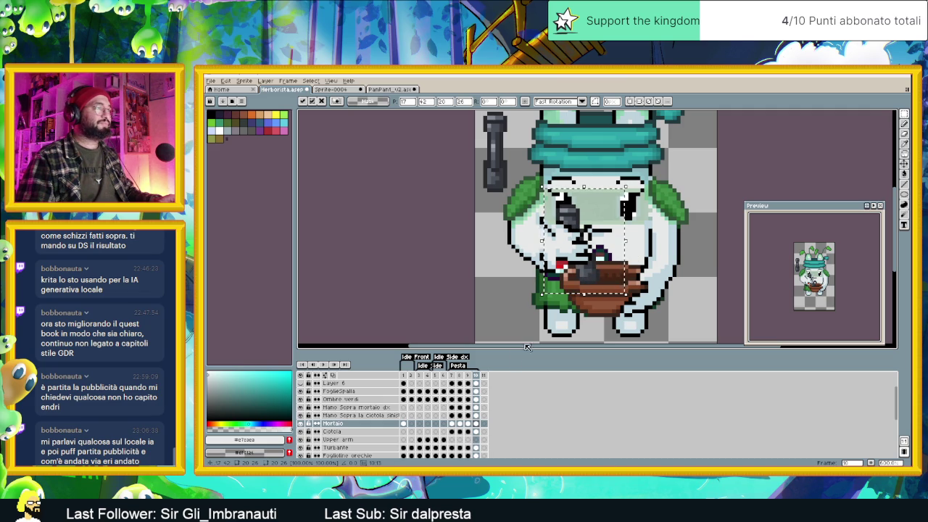
click(467, 425)
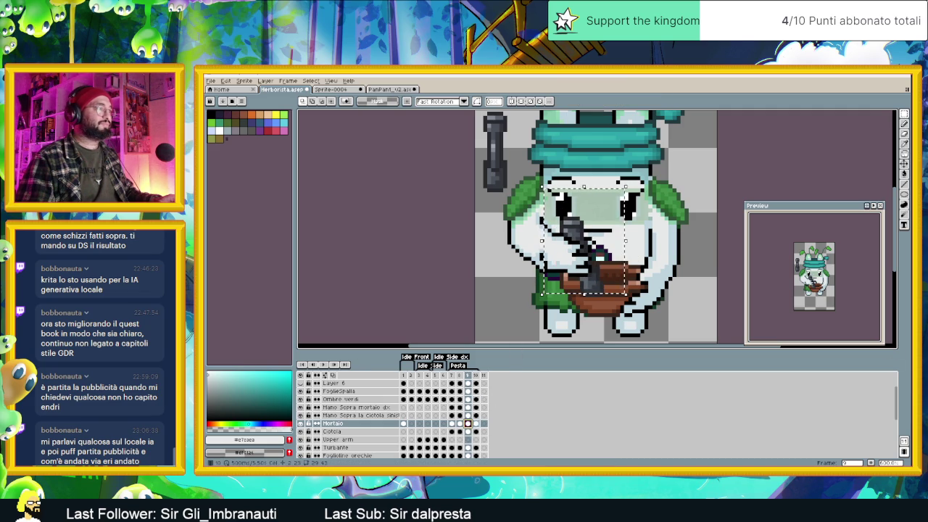
click(476, 423)
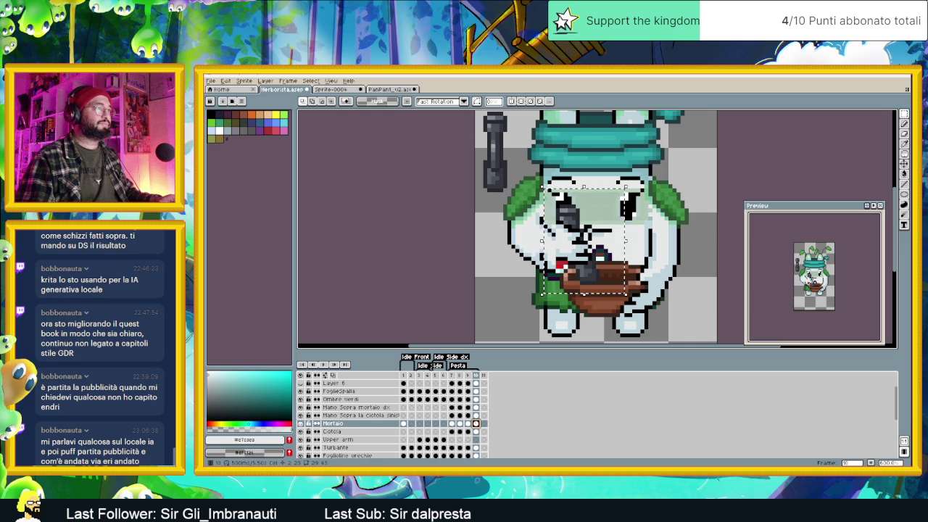
Step: Flip between frames 9 and 10 to compare the pestle poses
scroll(603, 254, up, 1)
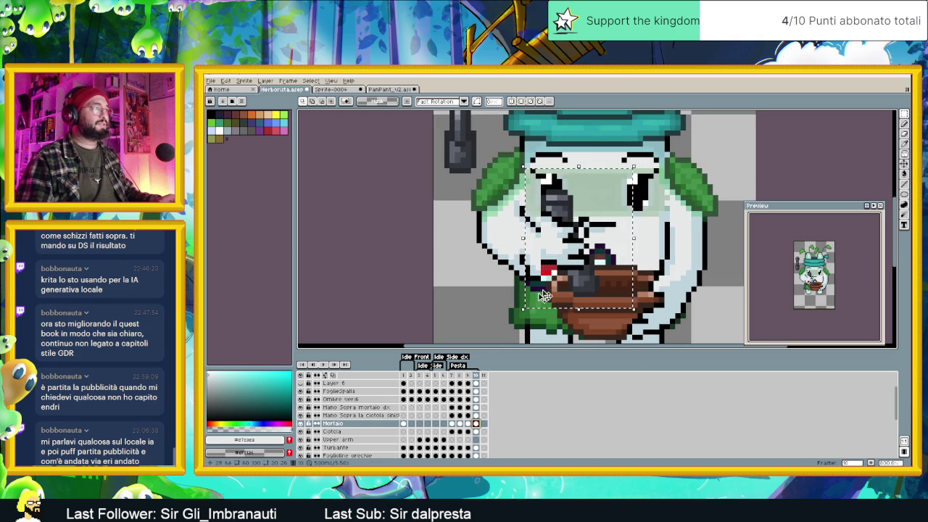
click(468, 423)
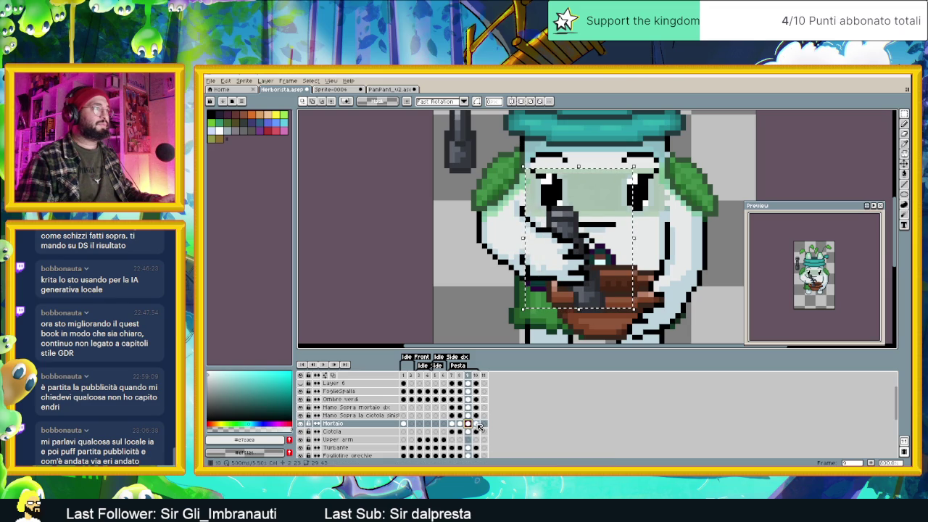
click(476, 425)
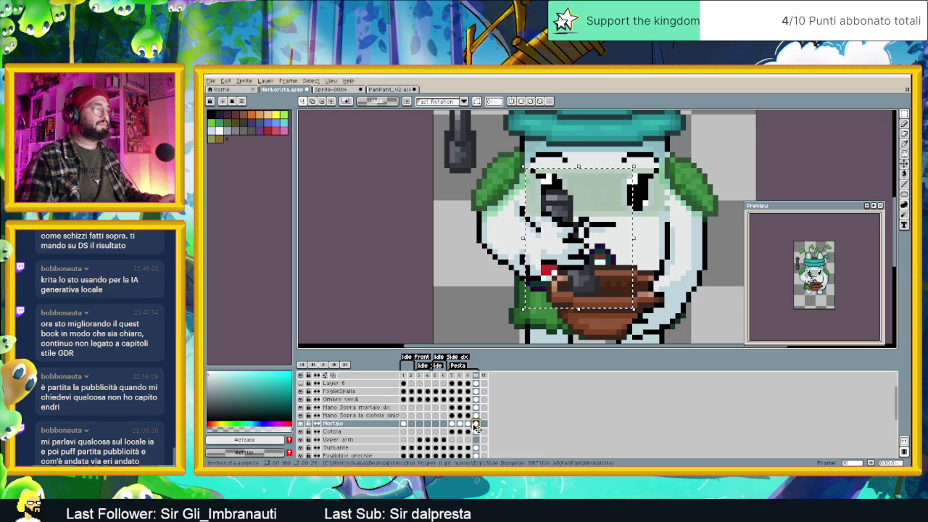
click(468, 424)
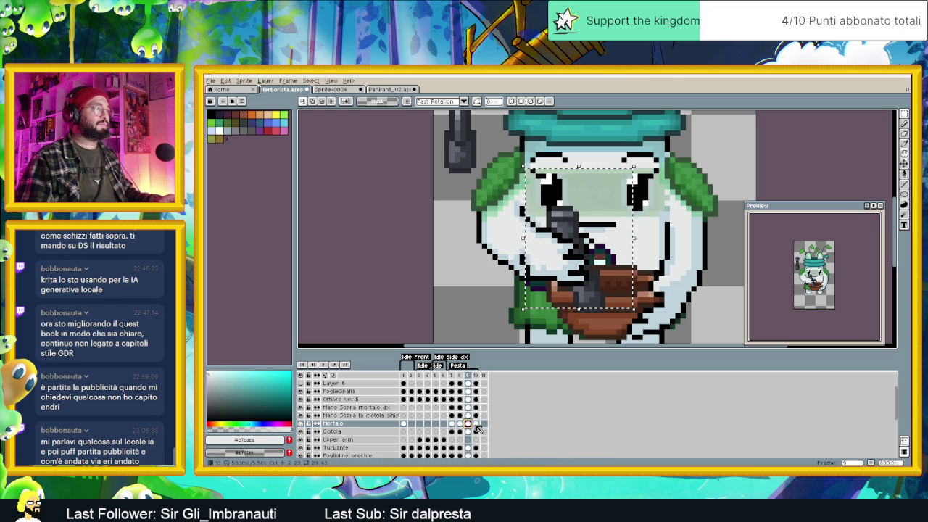
click(476, 425)
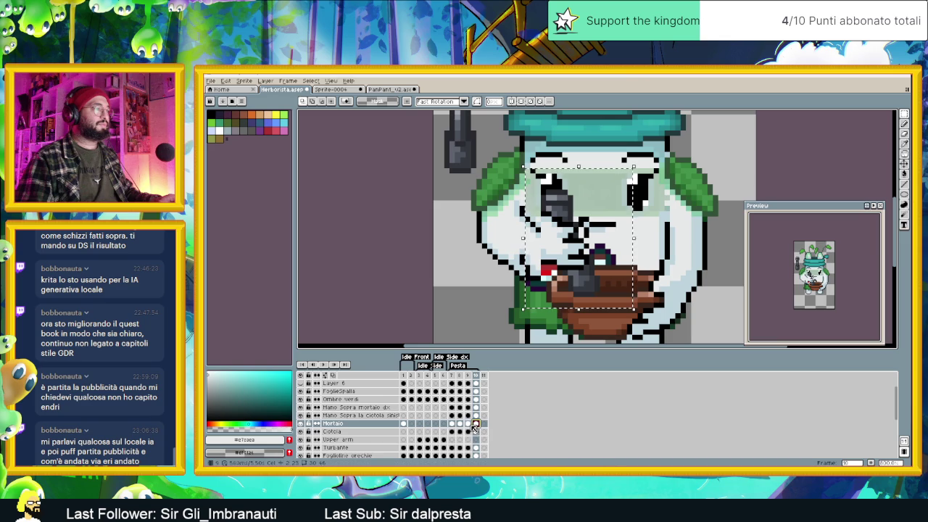
key(Left)
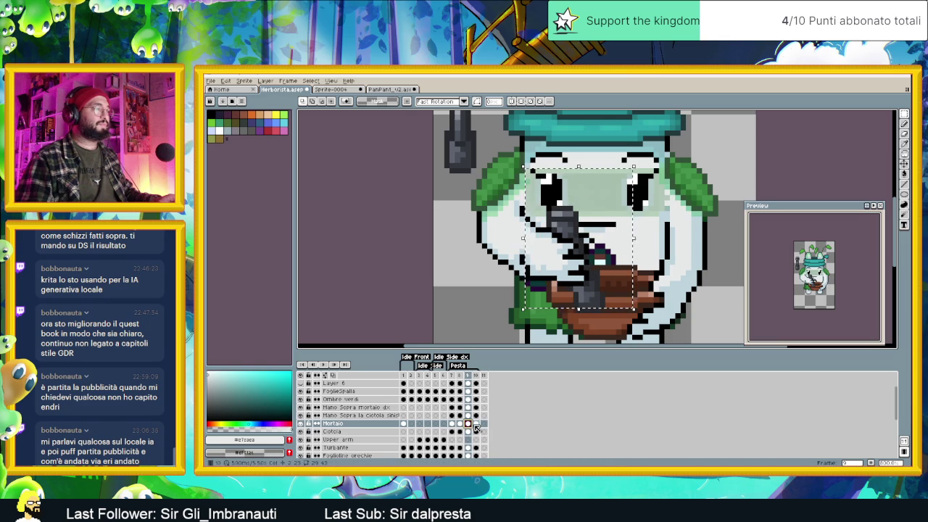
click(476, 425)
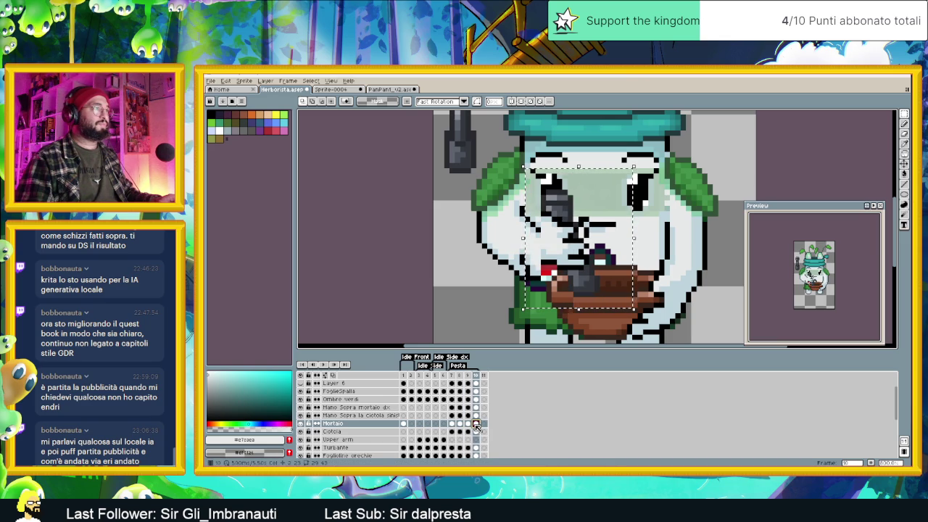
Step: Nudge the pestle in frame 10 slightly right and down and commit it
scroll(588, 270, up, 1)
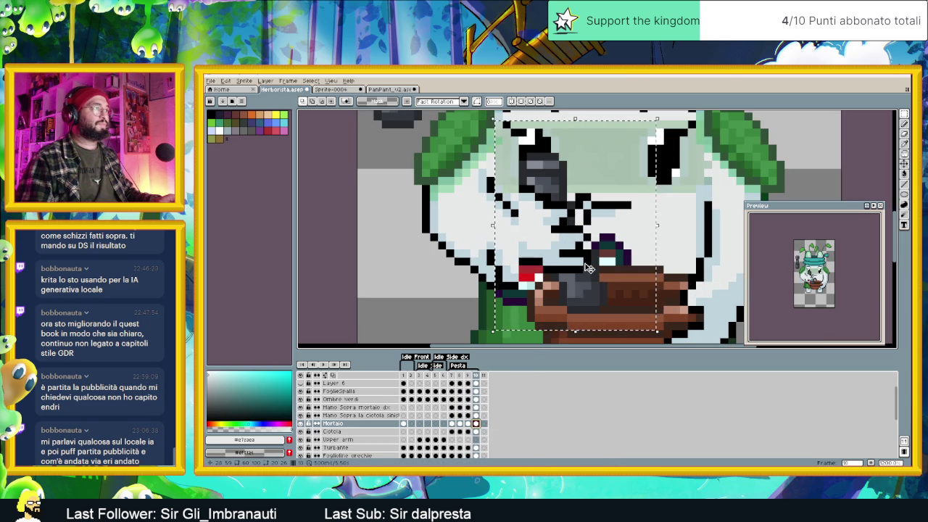
drag(586, 278, 588, 285)
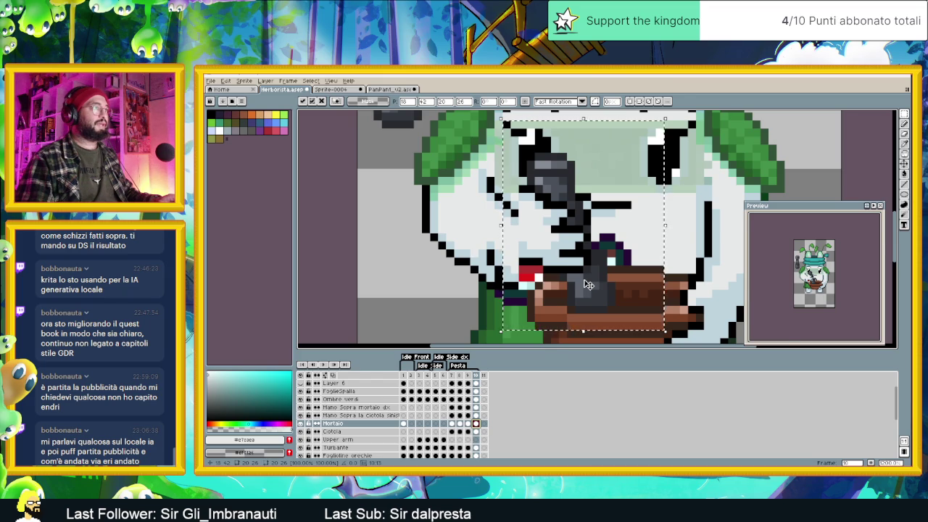
scroll(588, 285, down, 1)
key(ctrl+d)
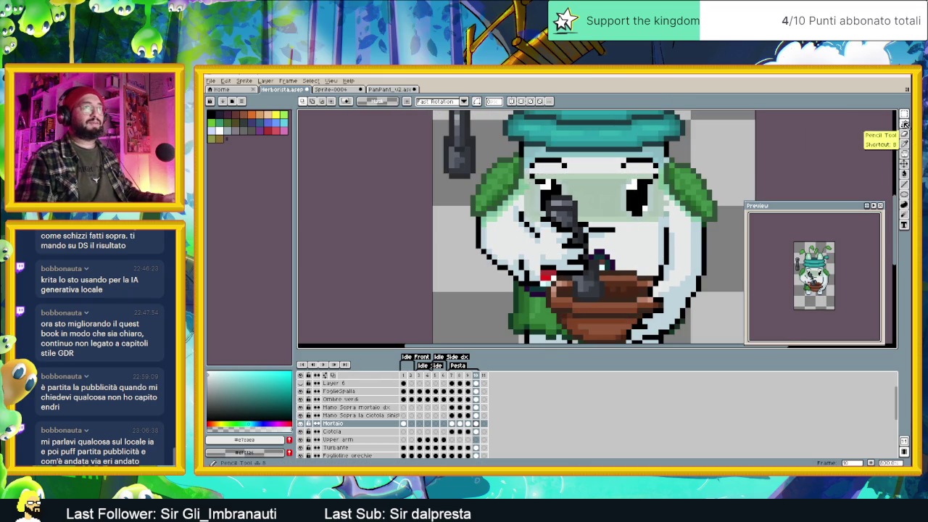
Step: On the Mano Sopra mortaio dx layer, pencil black outline pixels near the eye and lower face
click(904, 123)
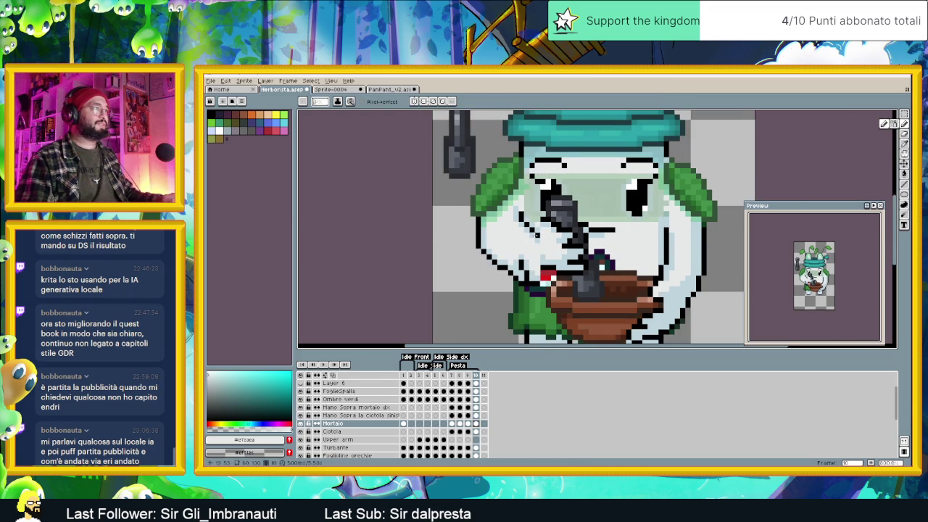
scroll(535, 235, up, 1)
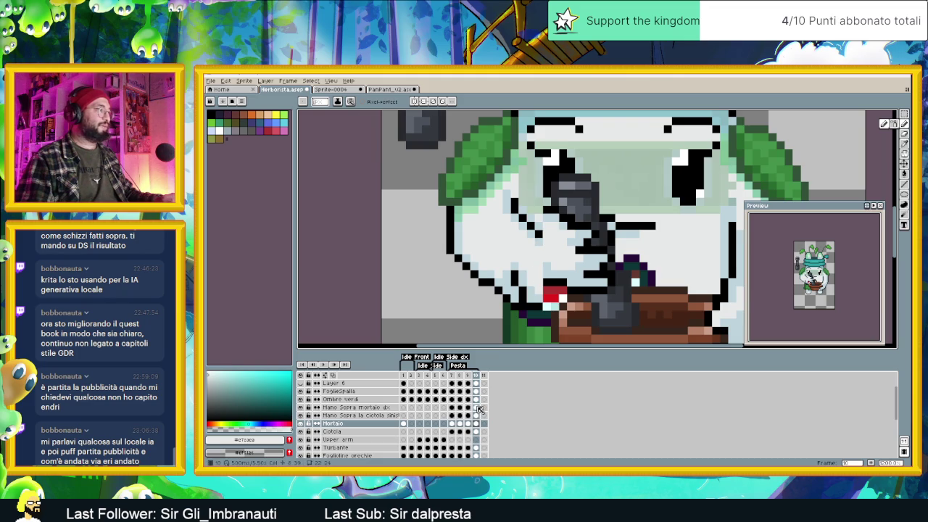
click(476, 407)
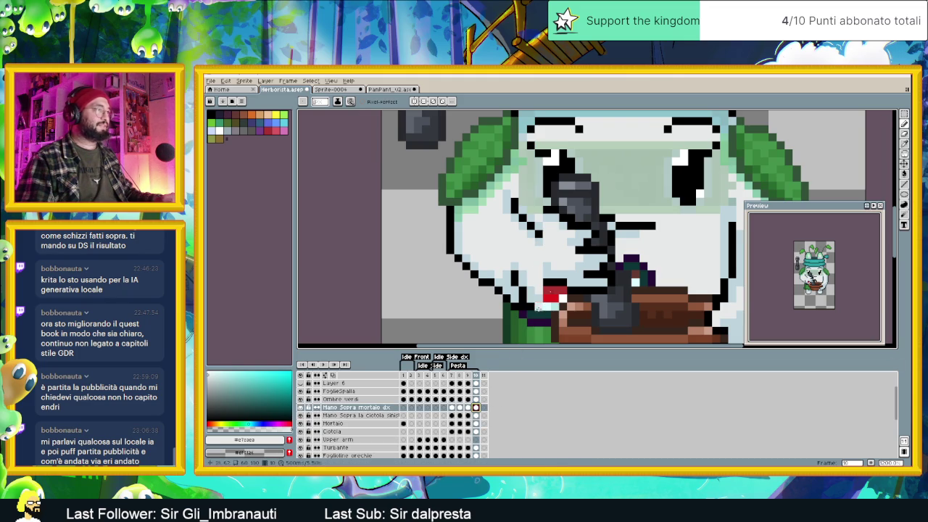
alt+click(551, 209)
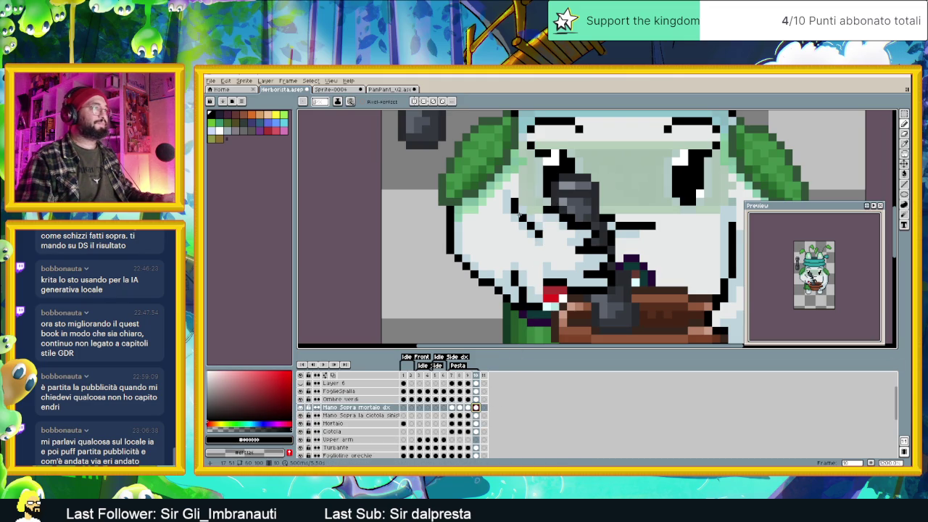
click(513, 203)
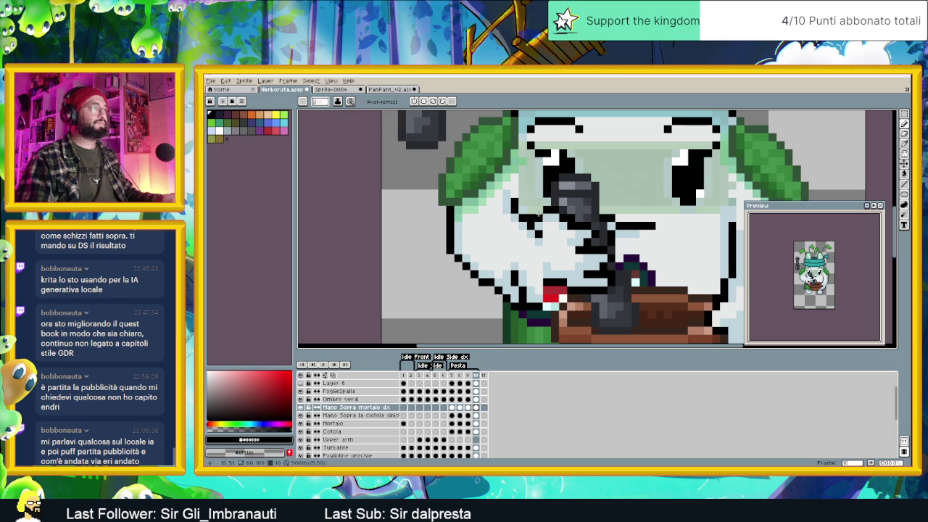
click(542, 234)
Step: Sample the light skin tone and repaint two black outline pixels with it
key(alt)
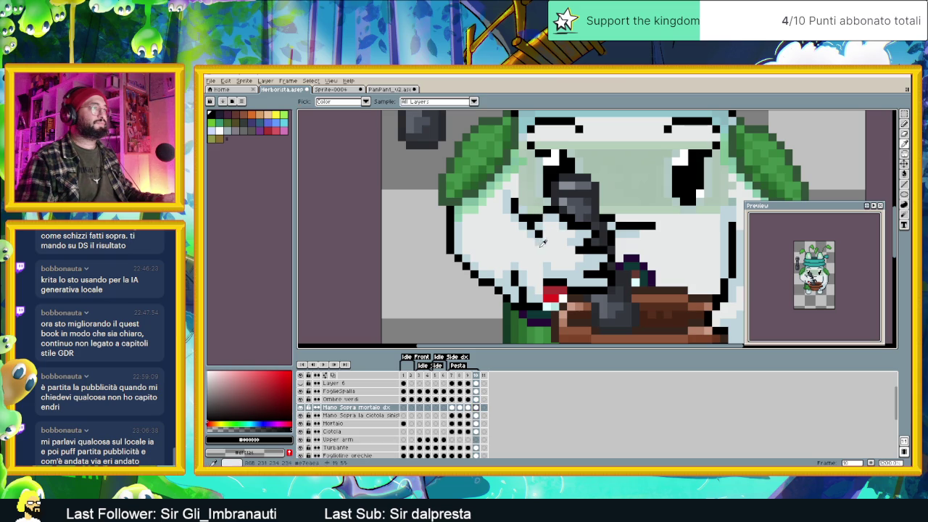
alt+click(549, 245)
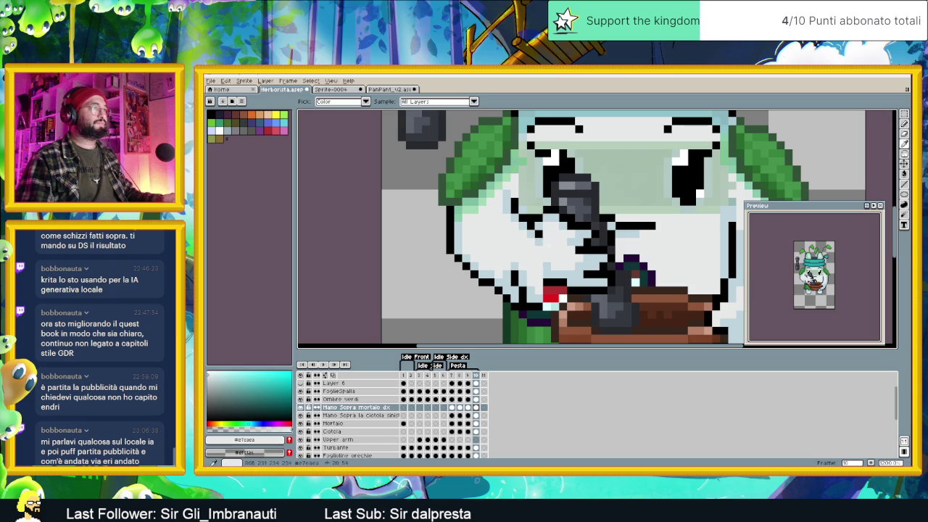
alt+click(538, 225)
click(533, 226)
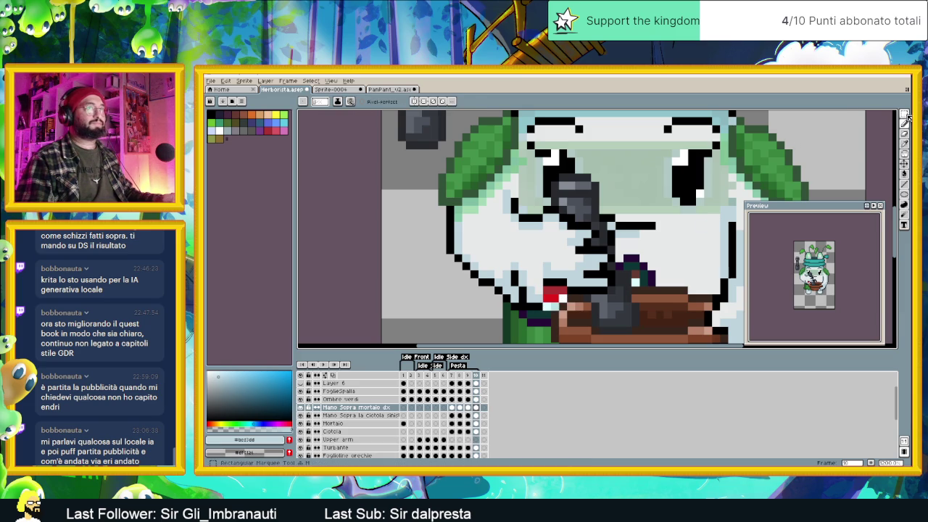
Step: Shift the mouth area up and move the small hand pixels down-left off the cheek
click(906, 116)
drag(502, 255, 544, 311)
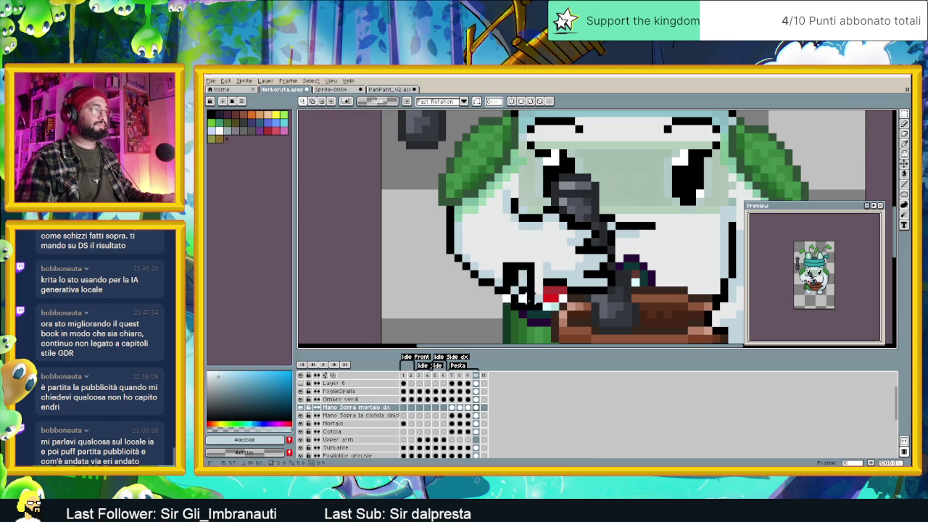
key(Up)
key(Up)
key(Return)
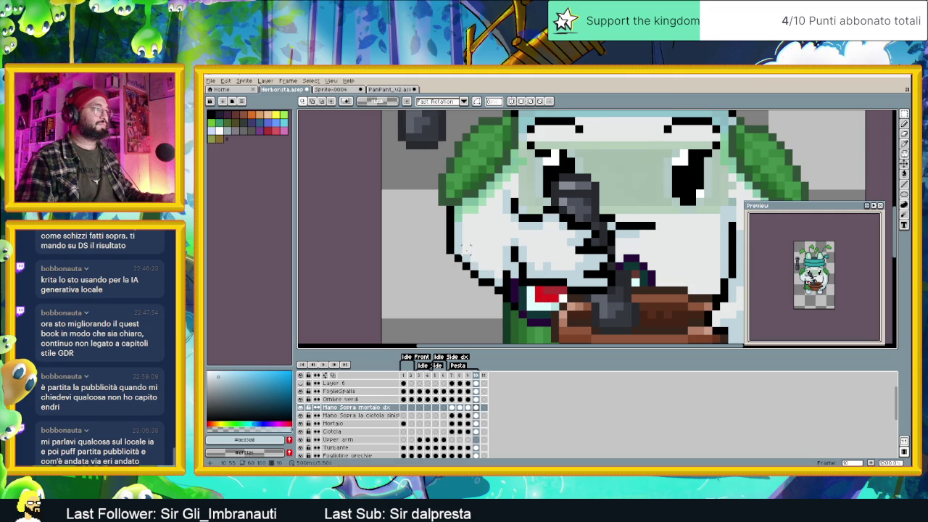
drag(465, 247, 513, 311)
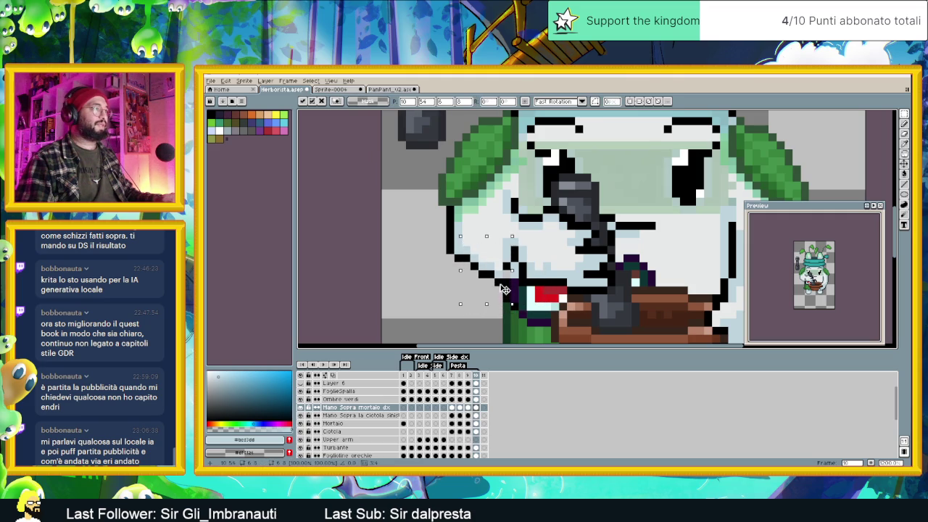
key(Up)
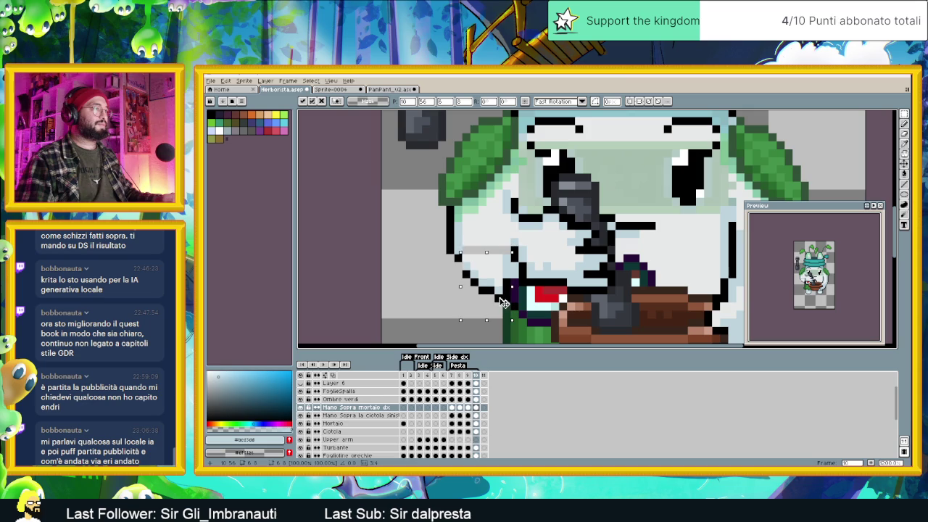
drag(506, 281, 438, 324)
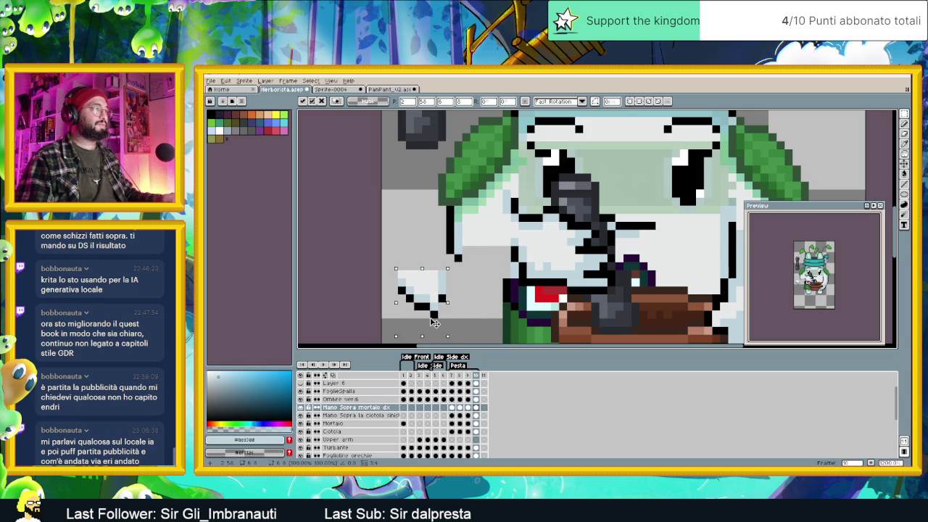
key(ctrl+d)
Step: Draw a black cheek outline line and cover leftover patches with sampled face and background colours
key(b)
alt+click(449, 256)
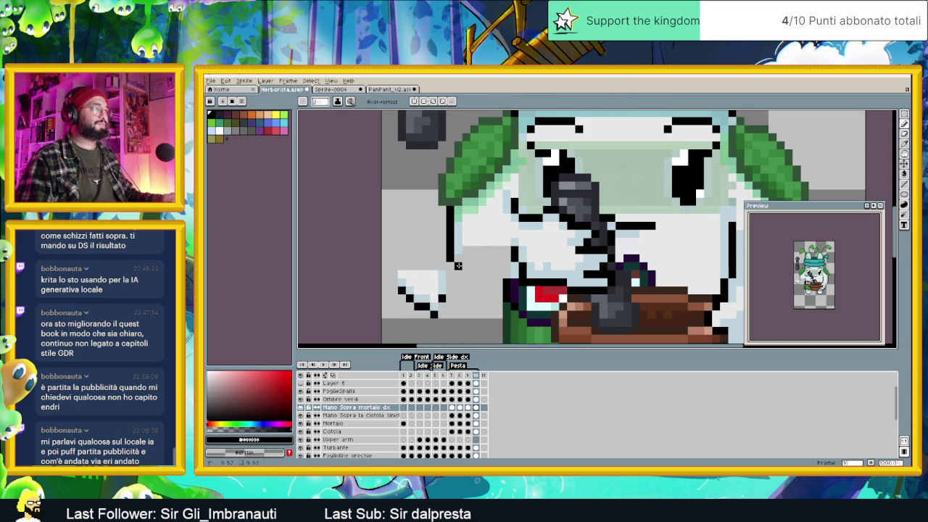
drag(467, 281, 518, 281)
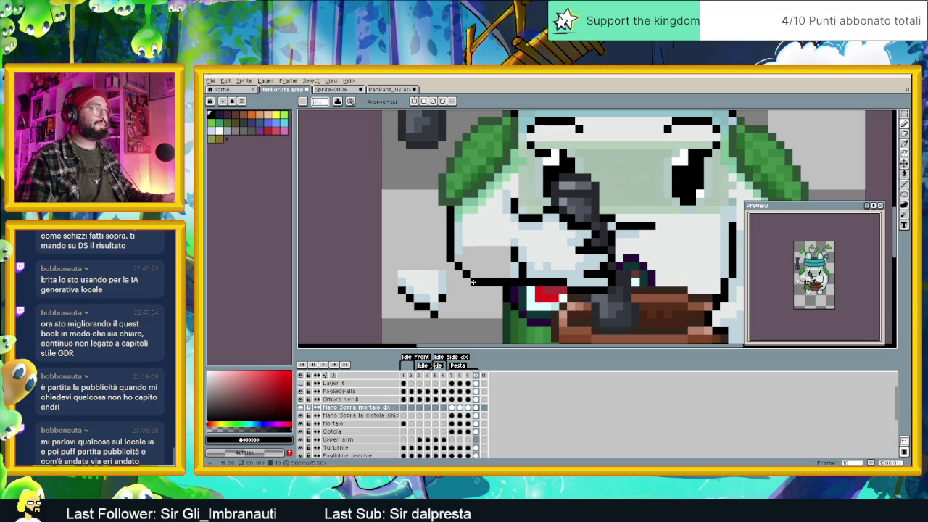
mouse_move(410, 274)
mouse_down()
mouse_move(442, 284)
mouse_move(432, 313)
mouse_move(405, 280)
mouse_up()
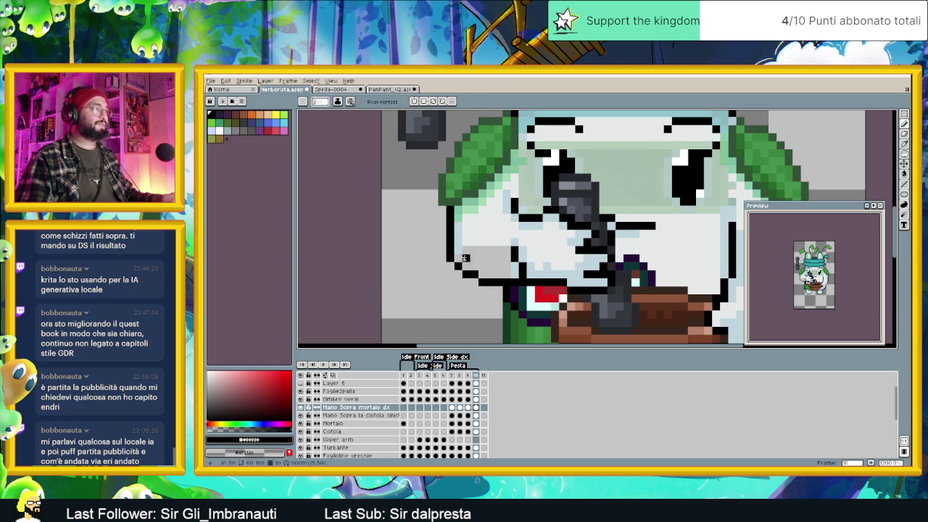
alt+click(463, 259)
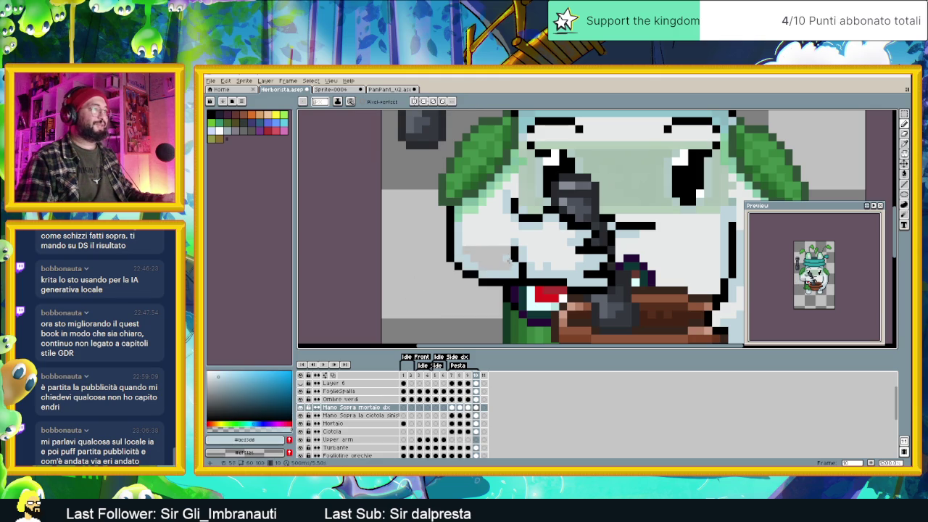
alt+click(473, 249)
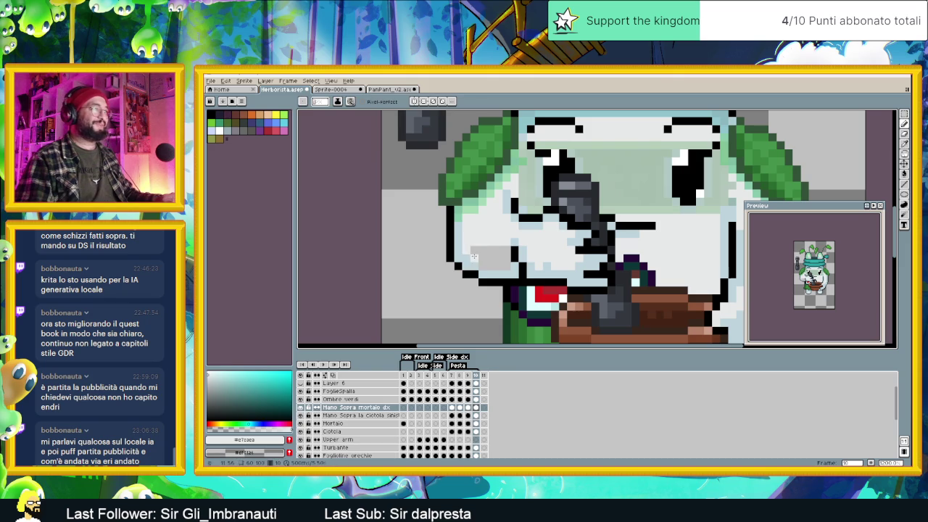
mouse_move(487, 264)
mouse_down()
mouse_move(504, 265)
mouse_move(474, 248)
mouse_up()
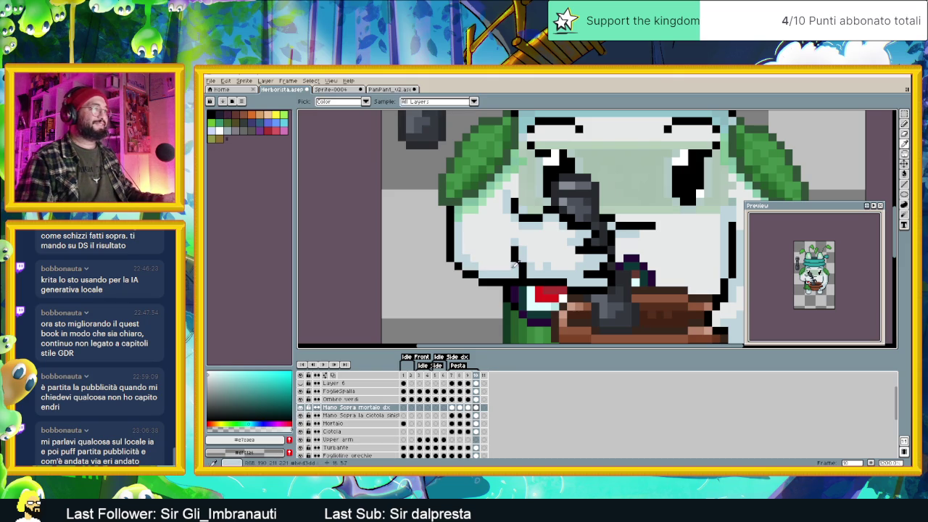
alt+click(507, 269)
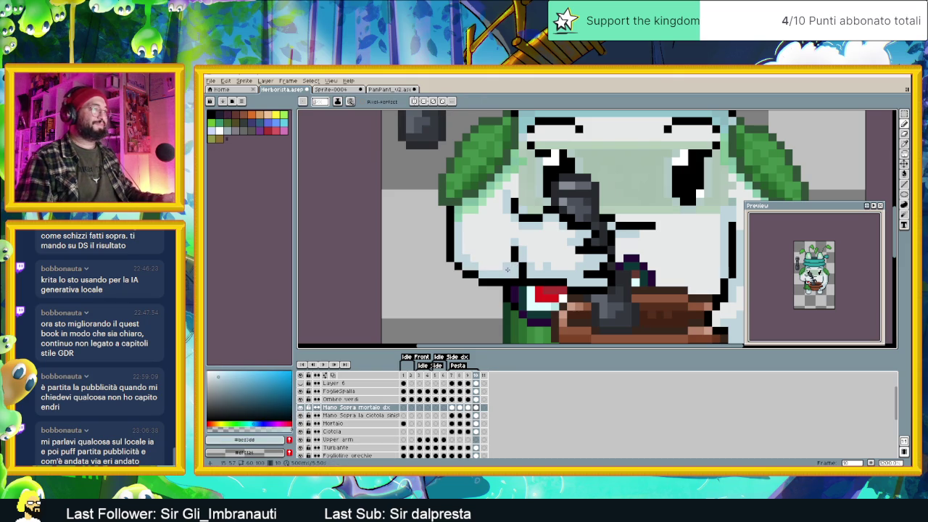
Step: Flip through grinding frames 7–10 to compare poses, ending on frame 7 zoomed out on the whole sprite
click(469, 375)
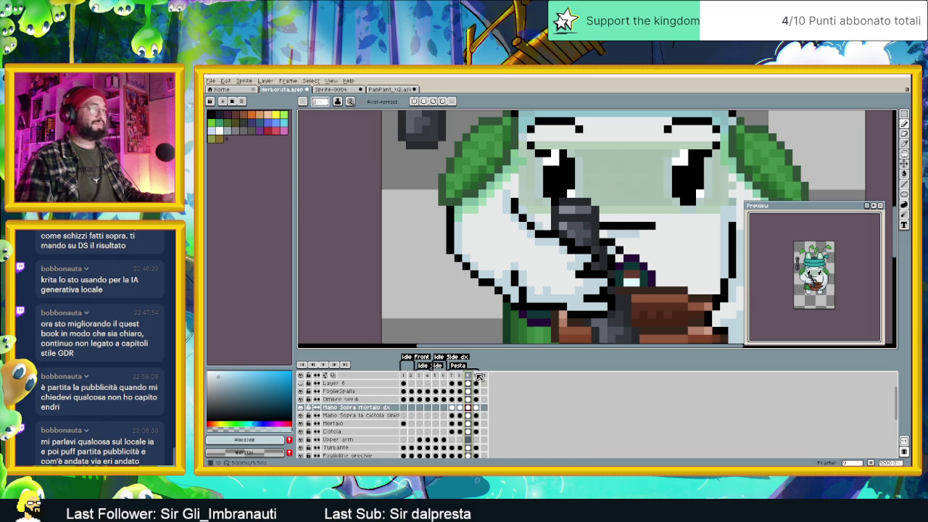
click(476, 375)
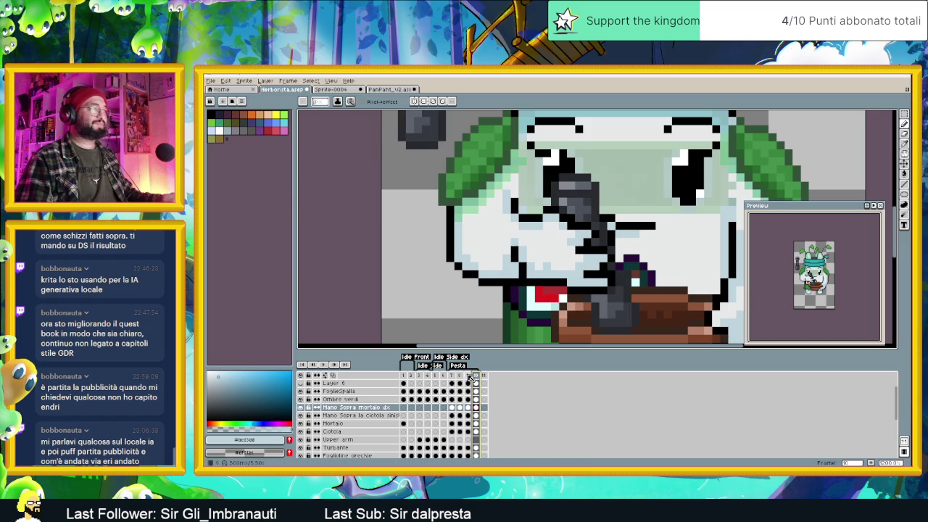
click(468, 376)
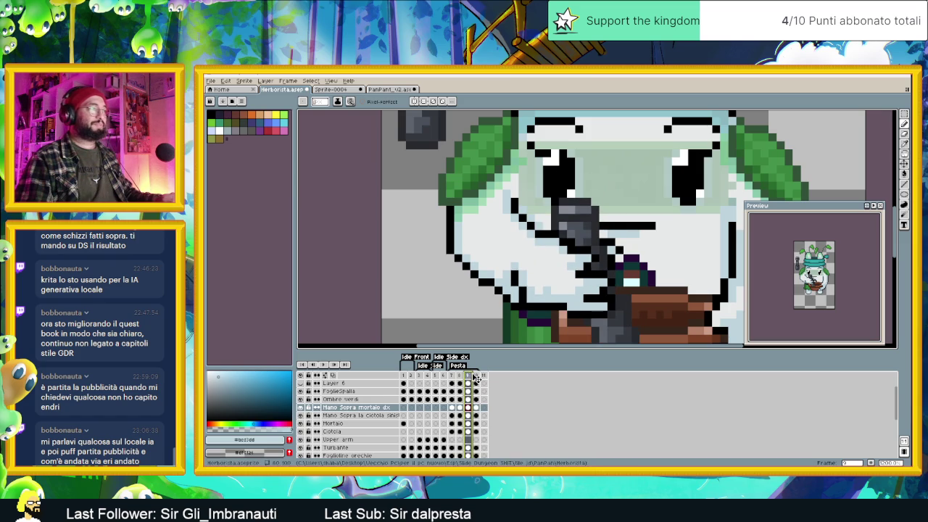
click(476, 375)
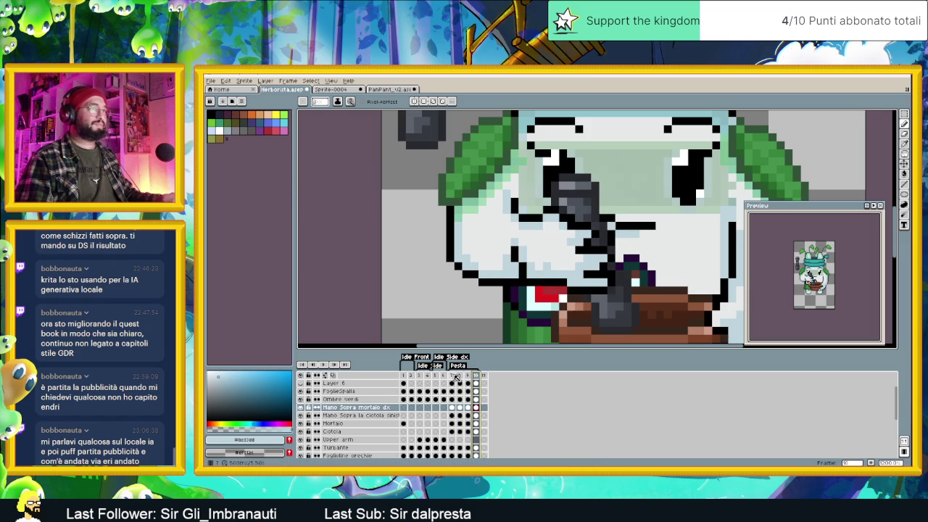
click(455, 376)
click(461, 377)
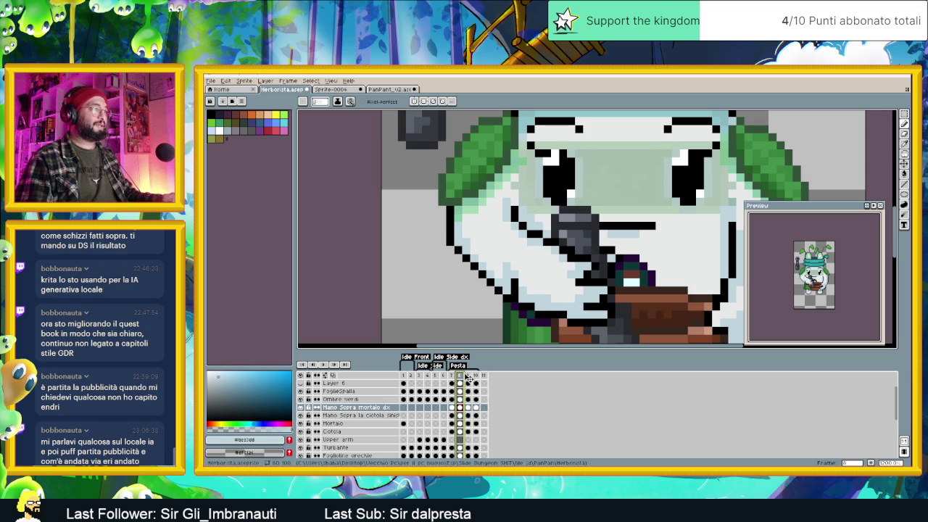
click(469, 376)
click(461, 376)
click(468, 375)
click(461, 376)
click(454, 377)
click(461, 376)
click(455, 376)
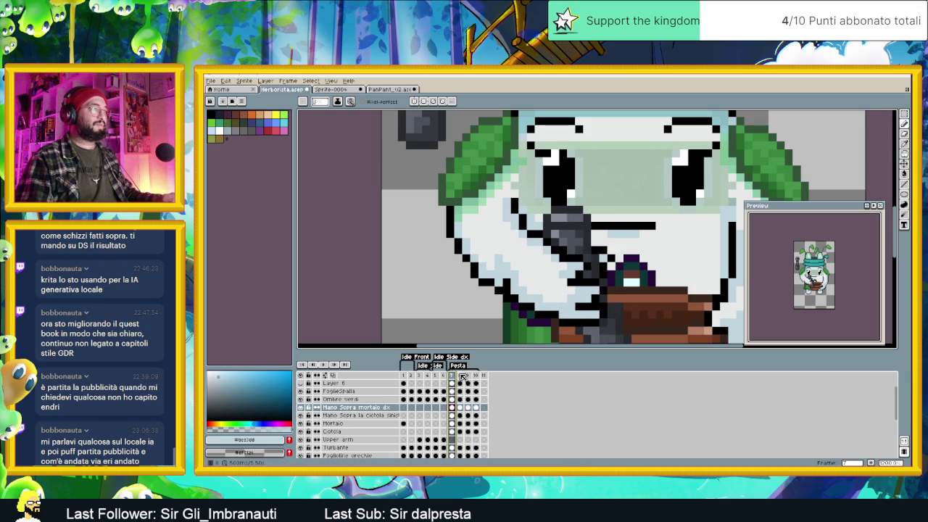
click(462, 376)
click(469, 376)
click(475, 376)
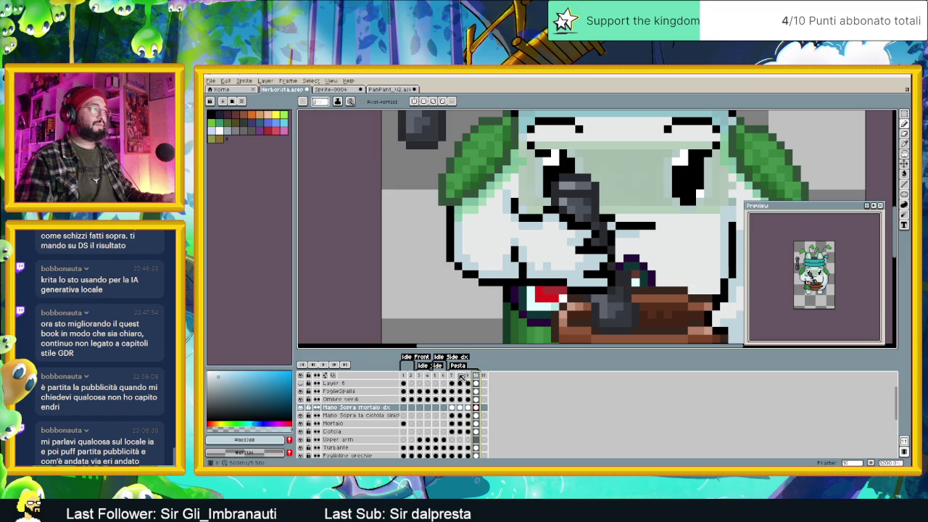
click(454, 376)
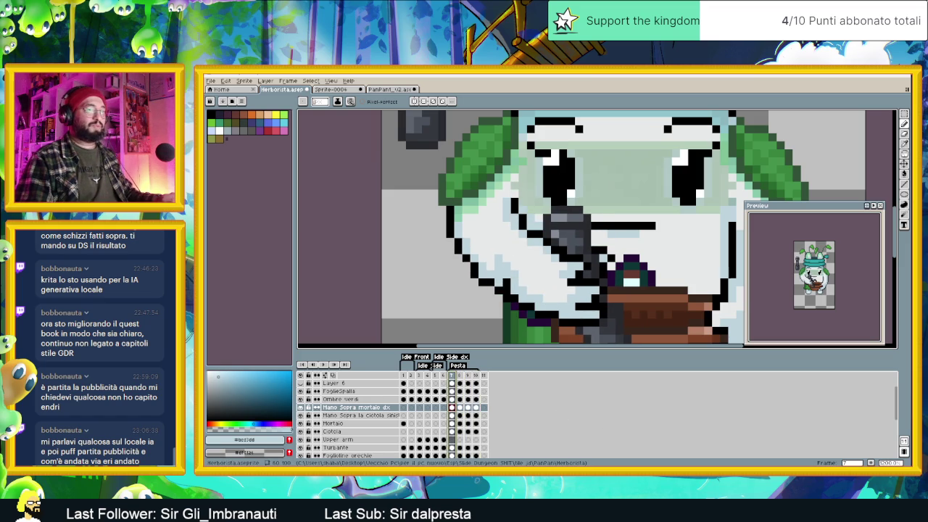
key(minus)
key(minus)
drag(607, 276, 544, 274)
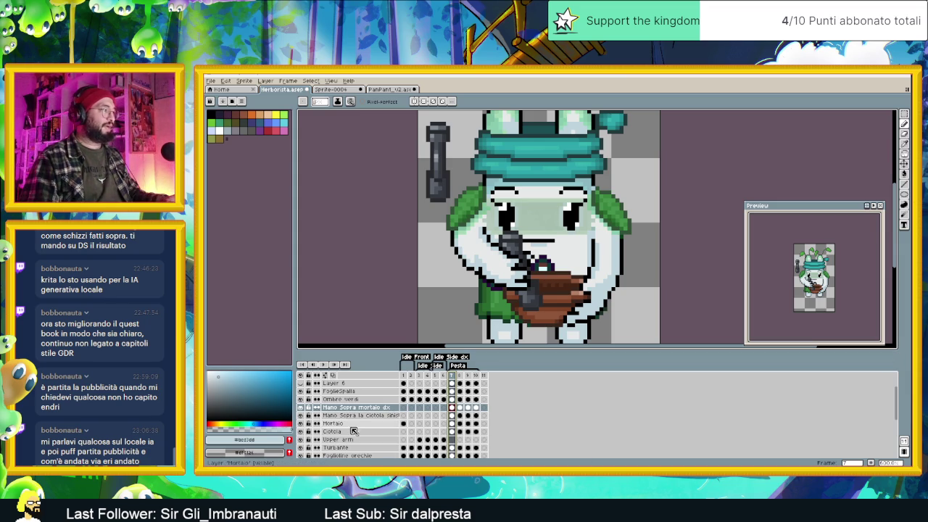
Step: Play the grinding animation, then stop on frame 7 of the FoglieSpalla layer
click(329, 366)
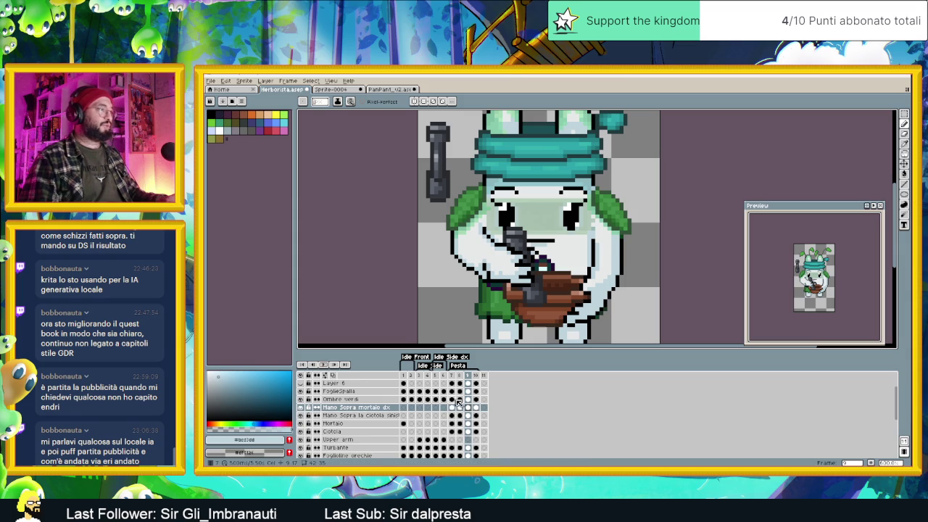
click(452, 392)
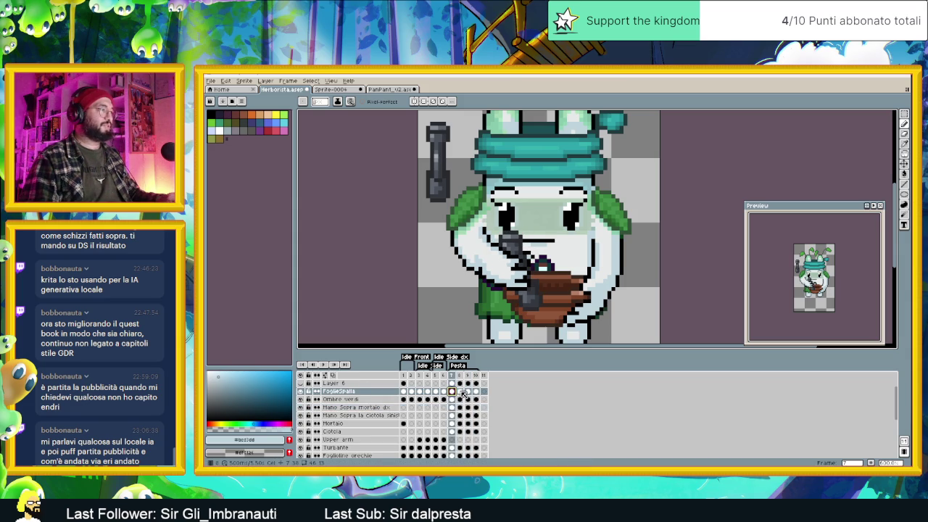
Step: Select the left shoulder leaf on FoglieSpalla and shift it one pixel left in frame 10
click(461, 392)
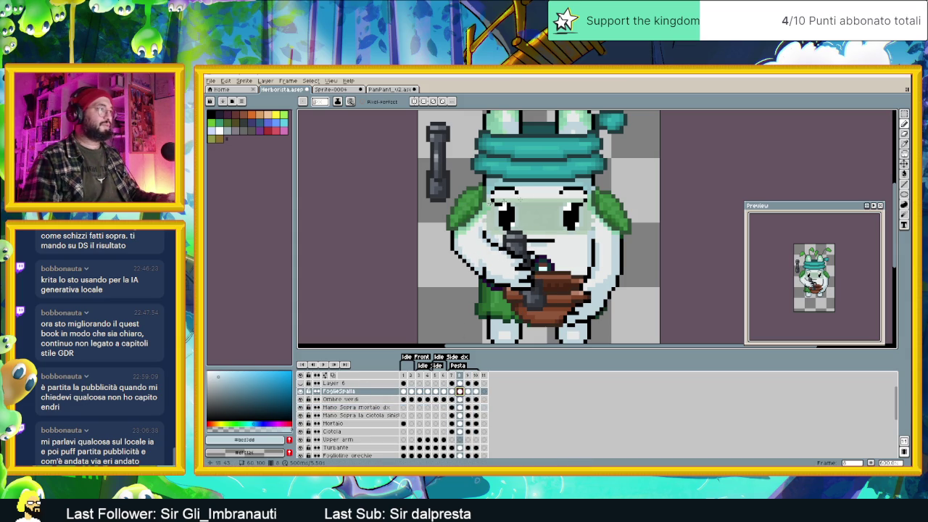
click(903, 114)
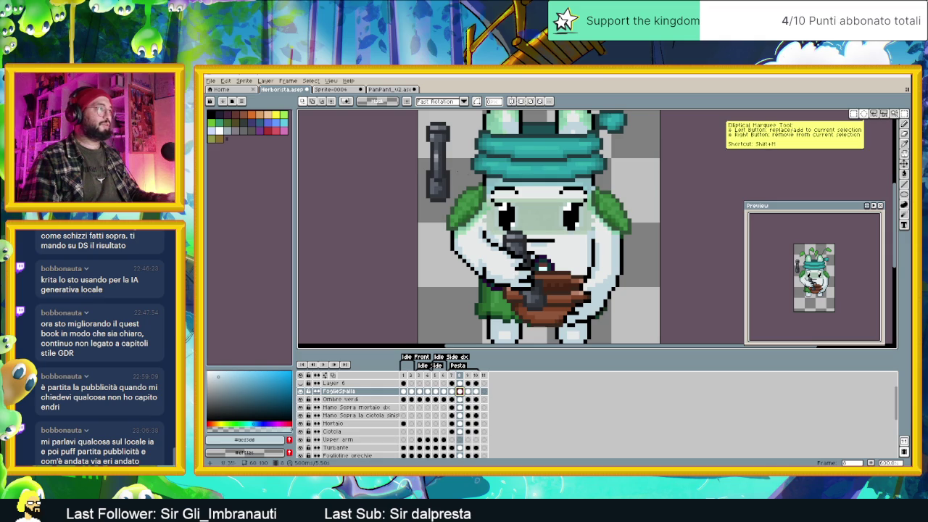
click(853, 113)
mouse_move(430, 171)
mouse_down()
mouse_move(494, 236)
mouse_move(471, 215)
mouse_up()
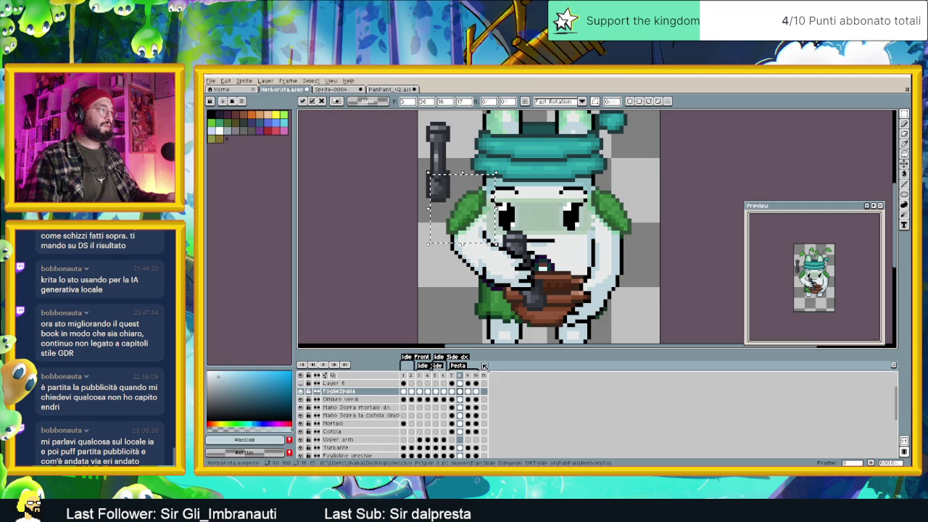
click(452, 375)
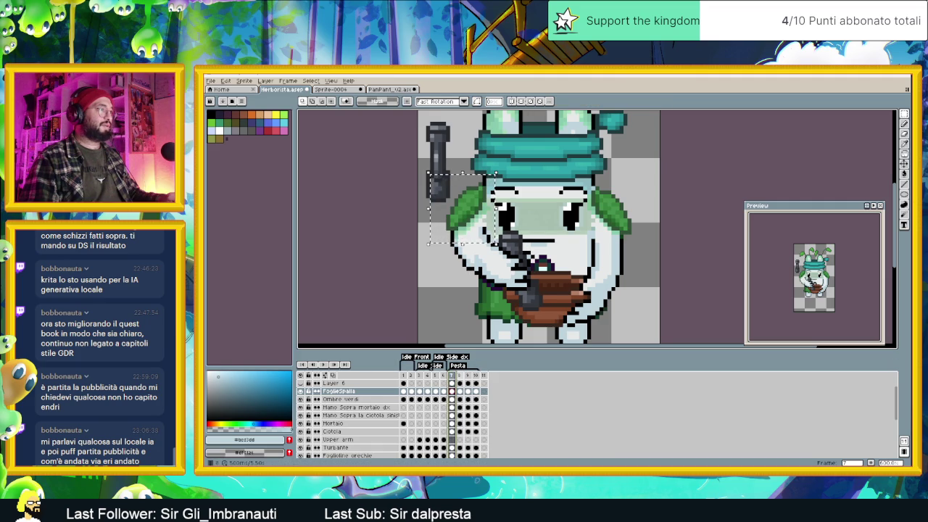
key(Right)
key(Right)
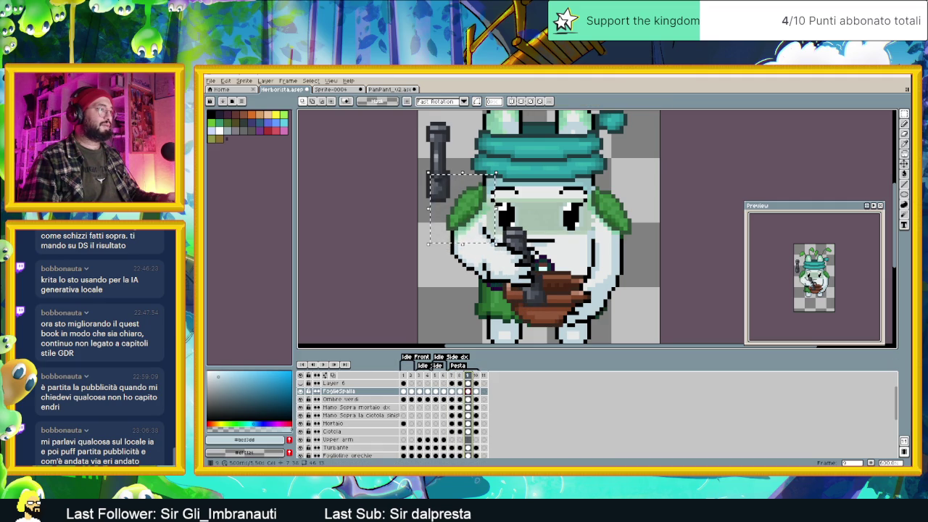
click(476, 375)
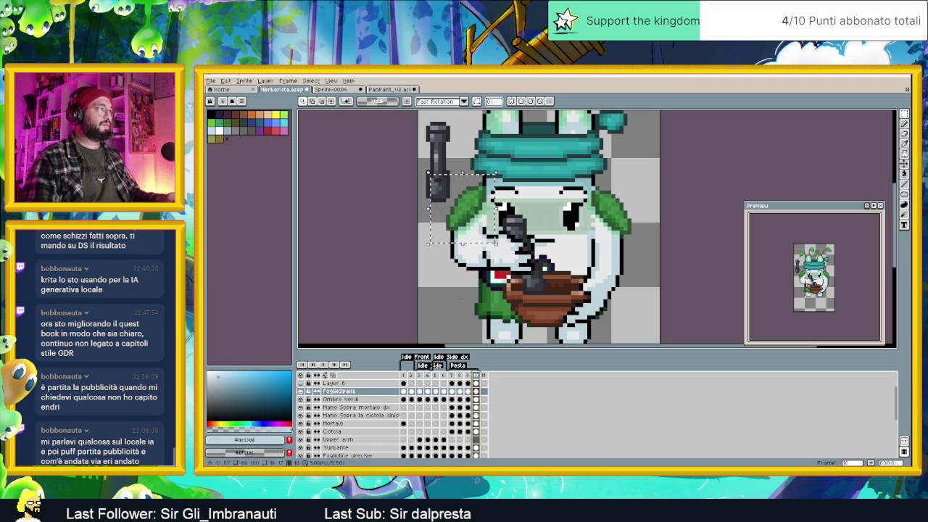
key(Left)
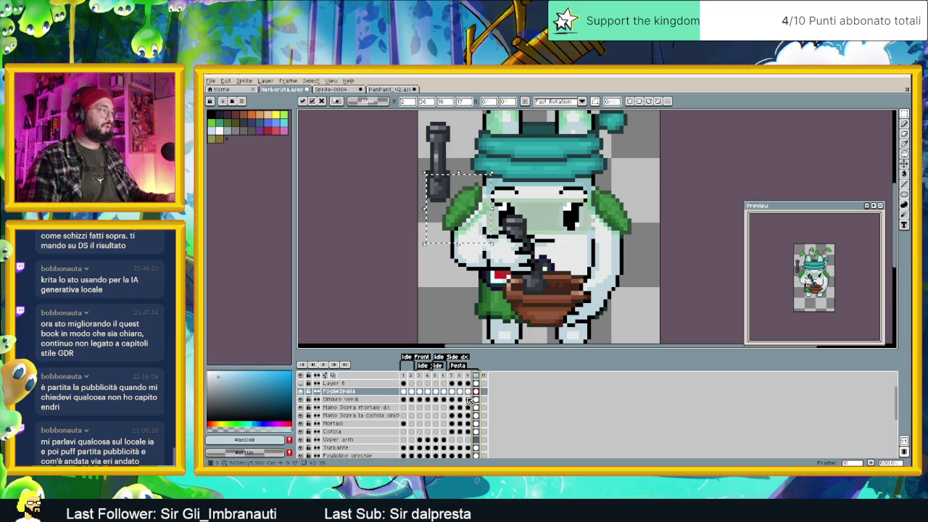
click(474, 400)
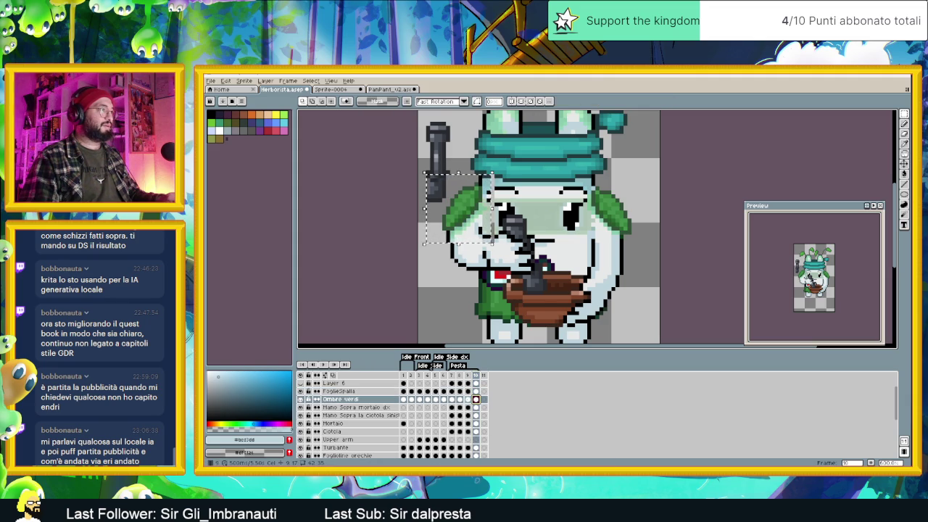
Step: Compare the FoglieSpalla shoulder leaf across frames 7 to 10
key(Left)
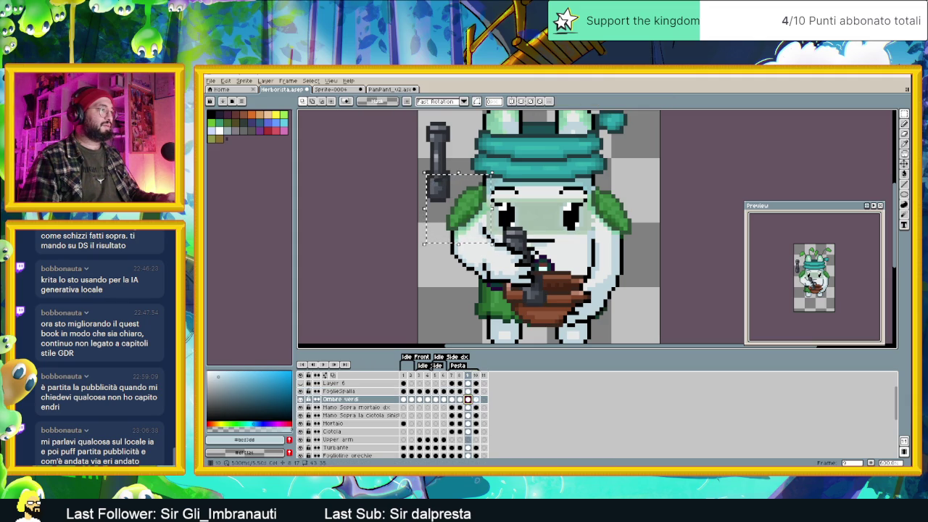
key(Right)
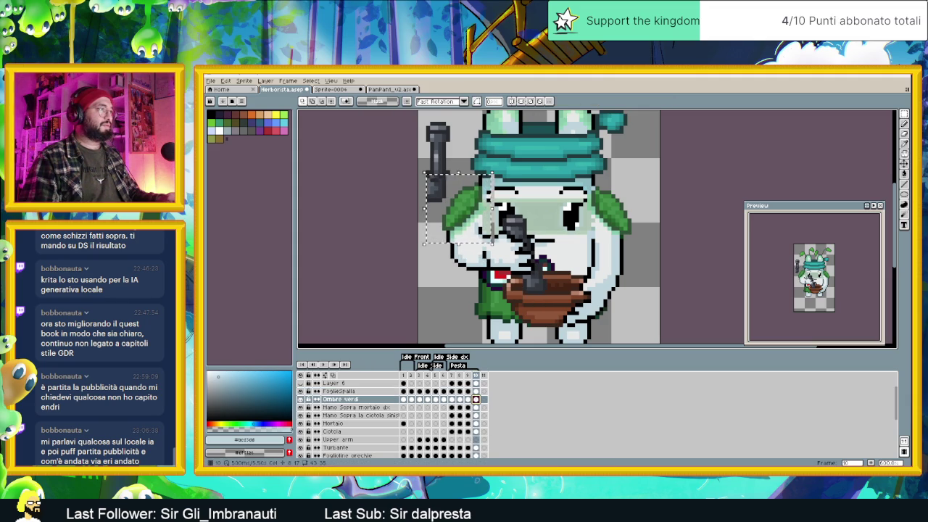
key(Up)
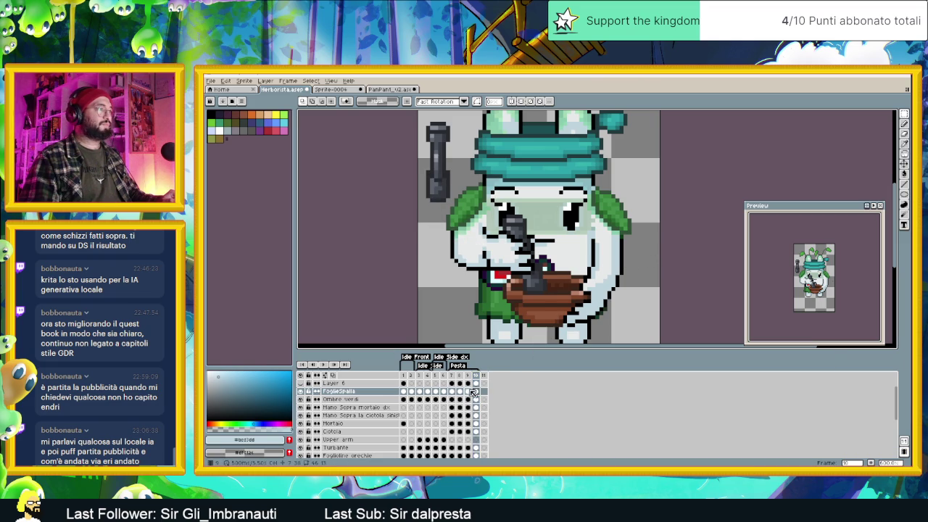
click(467, 392)
click(453, 392)
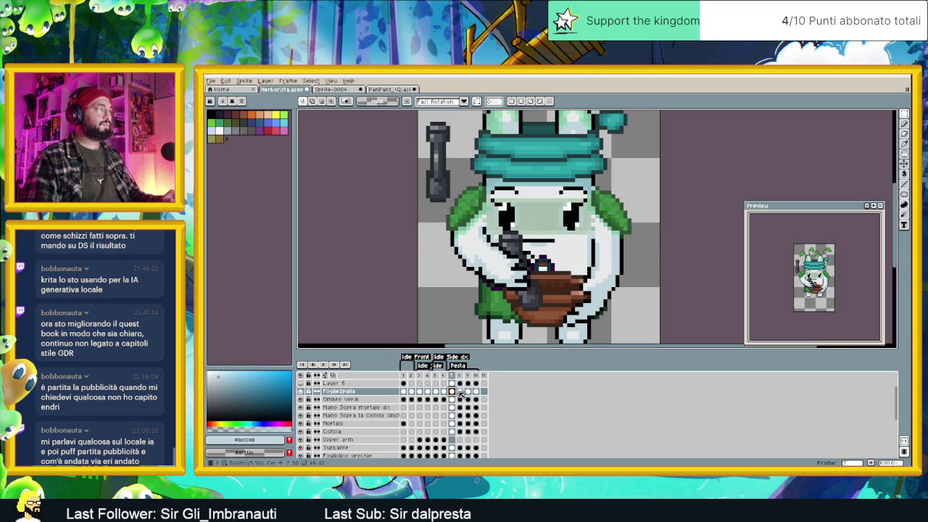
click(461, 392)
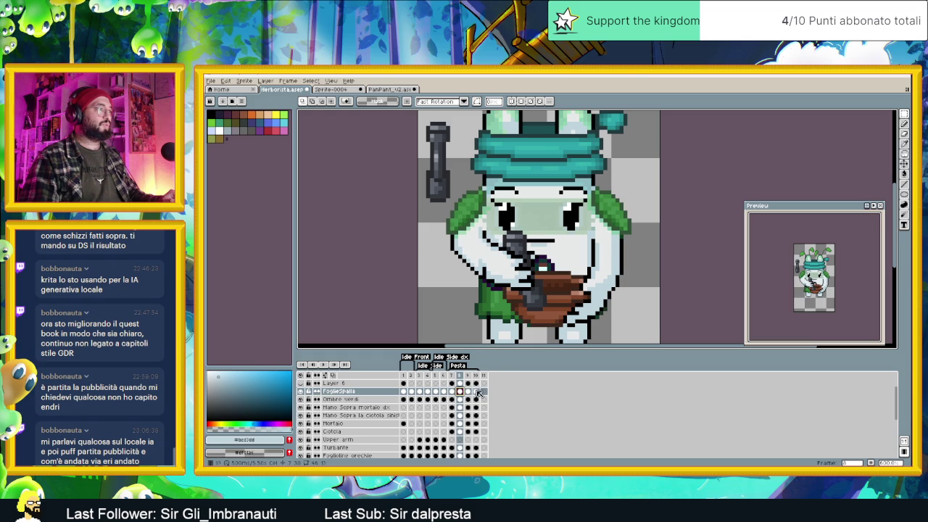
click(468, 392)
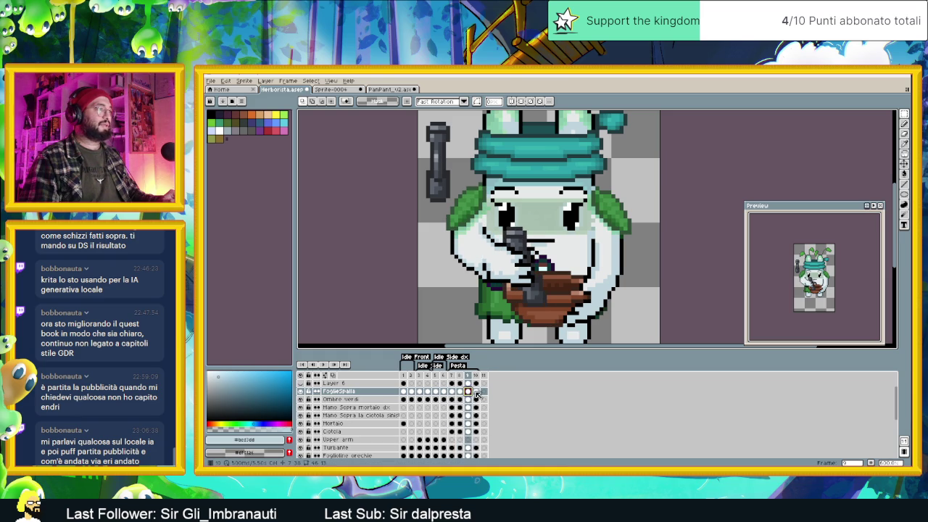
click(475, 392)
Step: Reposition the frame 10 leaf and its Ombre verdi green shadow, then zoom in with the Pencil ready
mouse_move(433, 161)
mouse_down()
mouse_move(498, 240)
mouse_move(481, 221)
mouse_up()
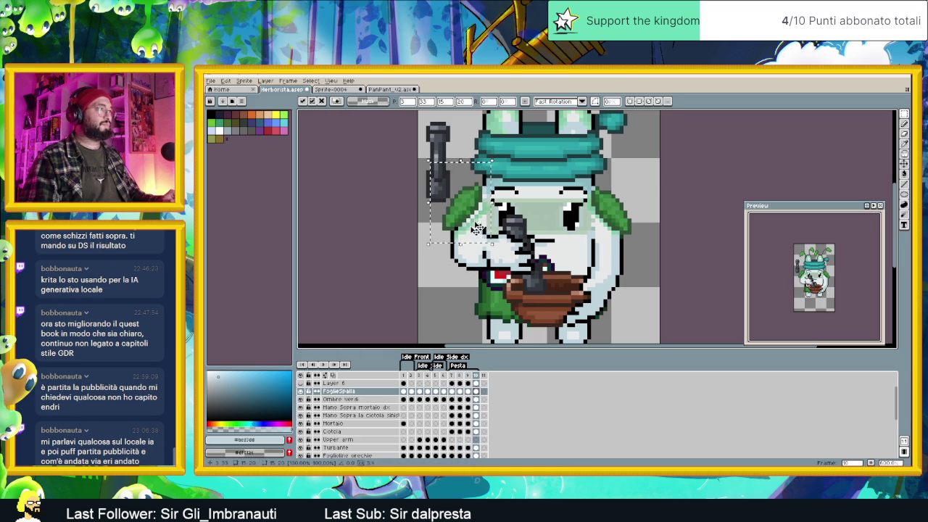
key(ctrl+d)
click(475, 399)
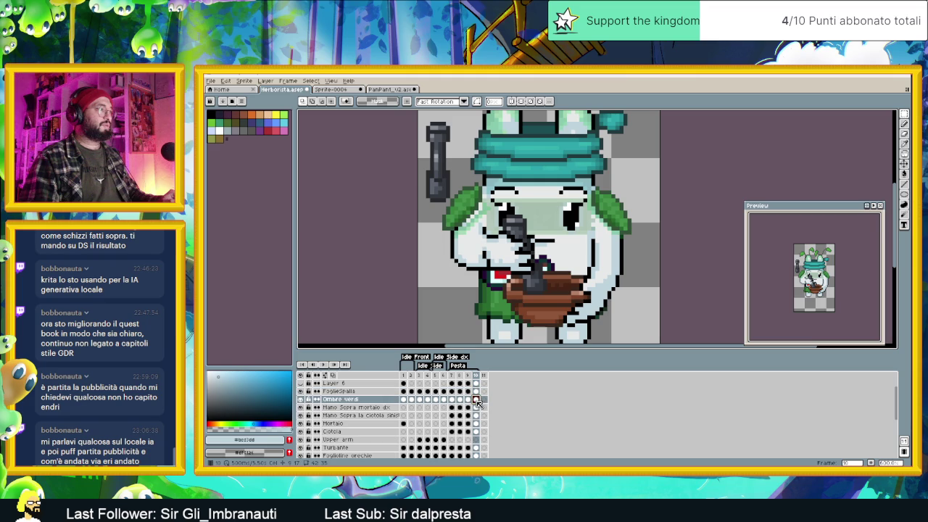
drag(424, 168, 495, 252)
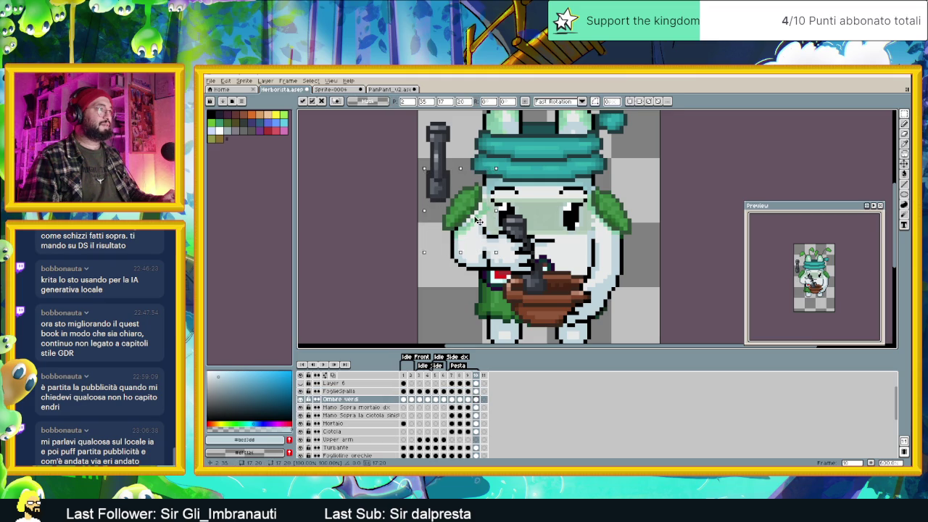
key(ctrl+d)
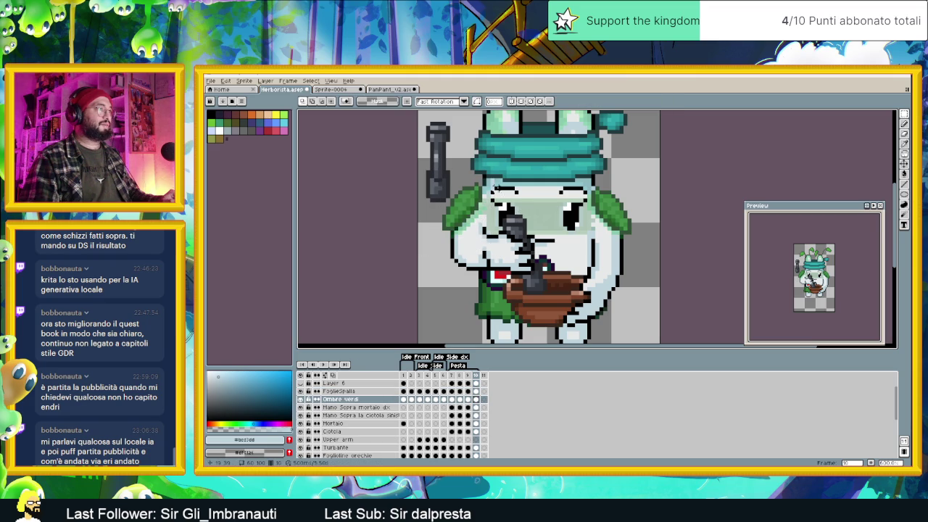
key(plus)
key(b)
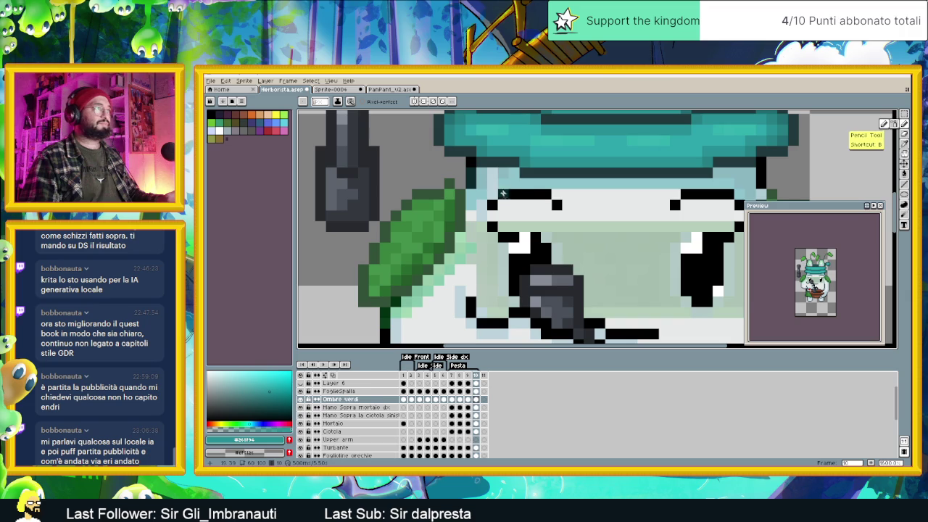
Step: Sample the teal colour from the herbalist's hat with the Eyedropper
scroll(505, 202, down, 3)
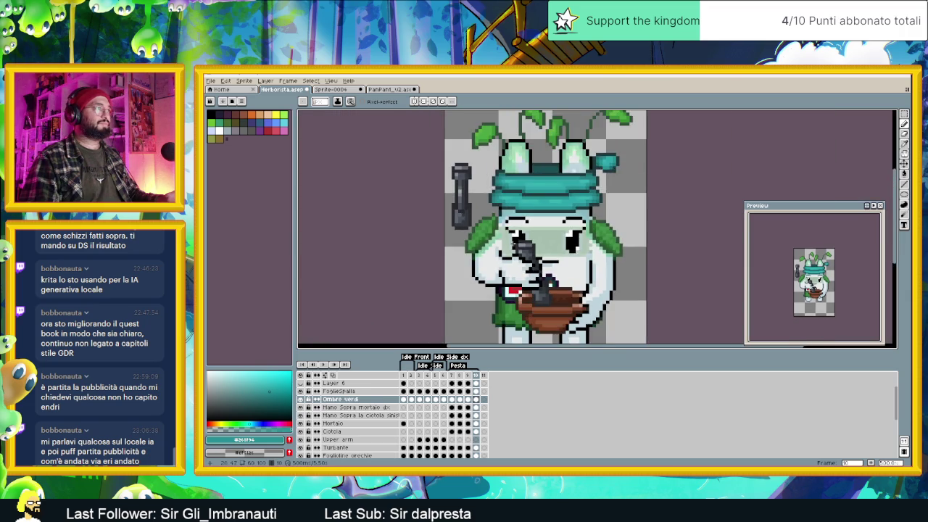
scroll(479, 160, up, 2)
key(i)
alt+click(476, 157)
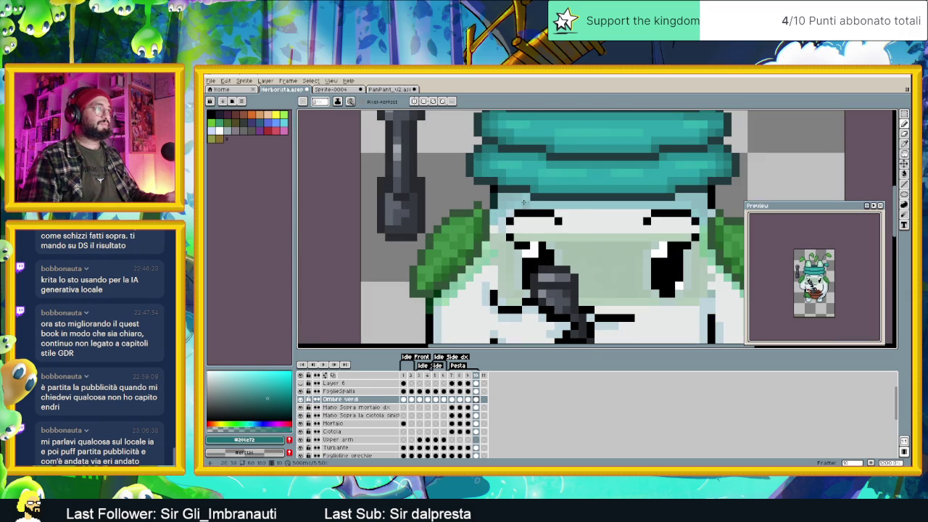
Step: Review the Ombre verdi shadows in frames 7, 8, 9 and 10, ending on frame 7
scroll(485, 246, down, 2)
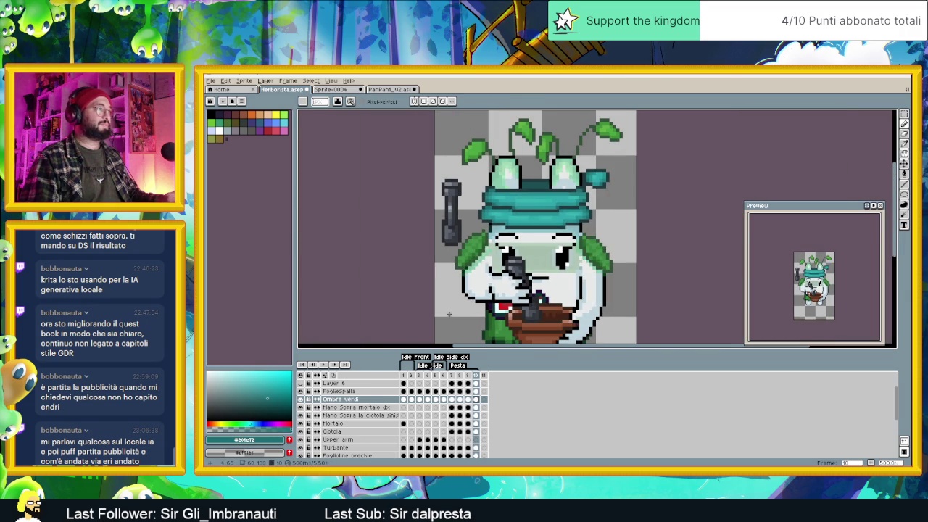
scroll(484, 277, up, 1)
scroll(484, 278, up, 1)
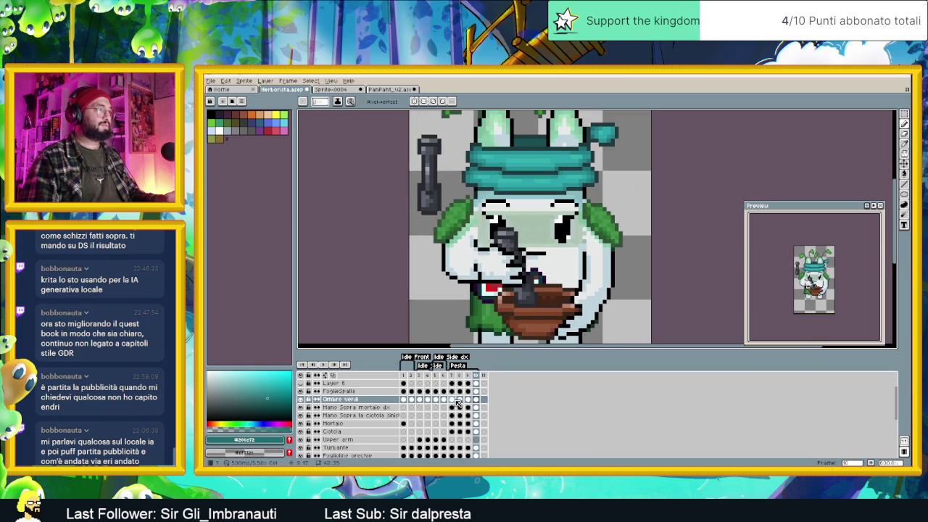
click(453, 399)
click(461, 400)
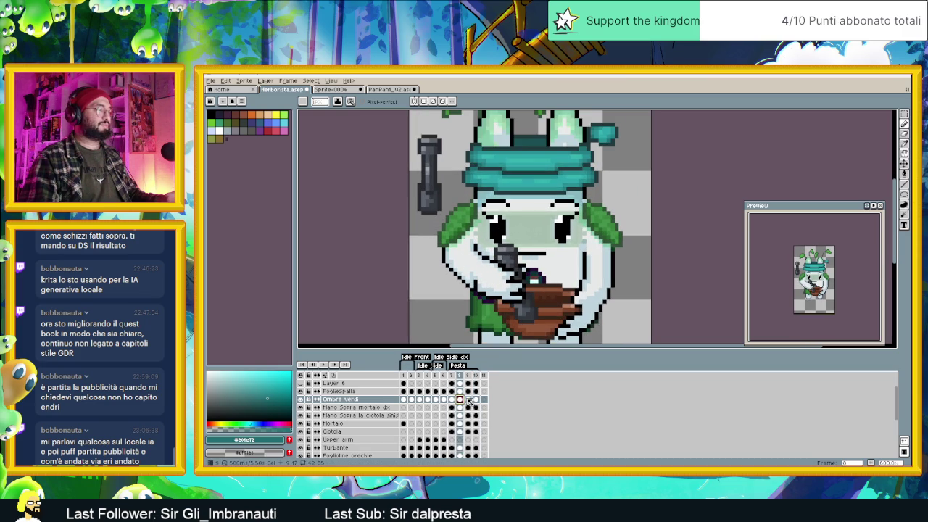
click(468, 400)
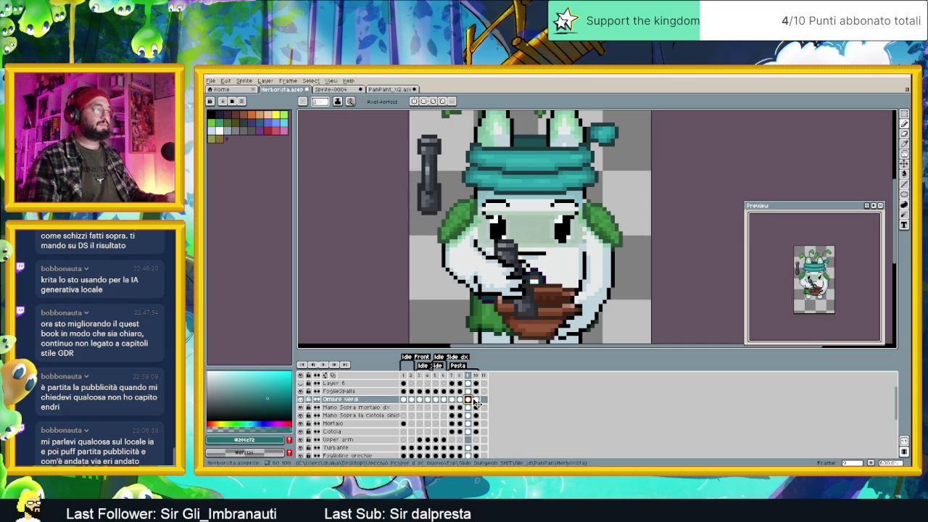
click(476, 400)
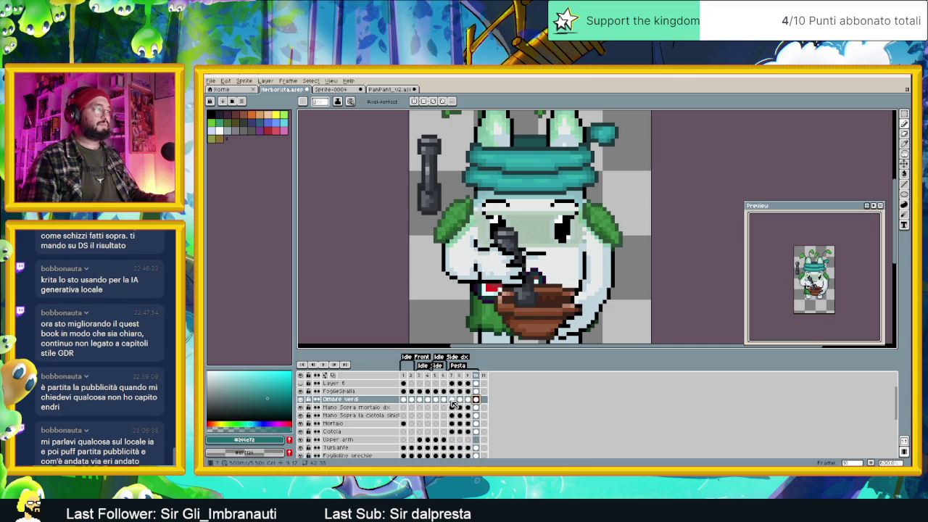
click(453, 400)
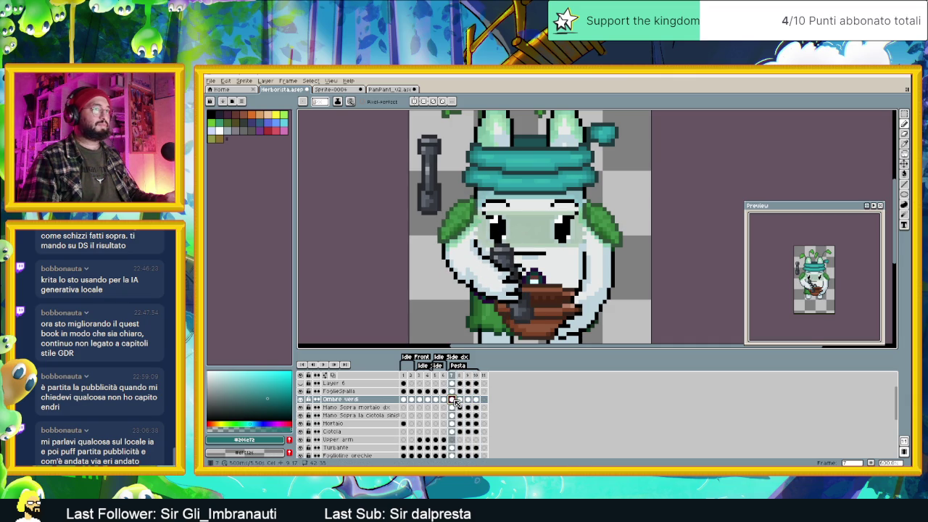
click(461, 400)
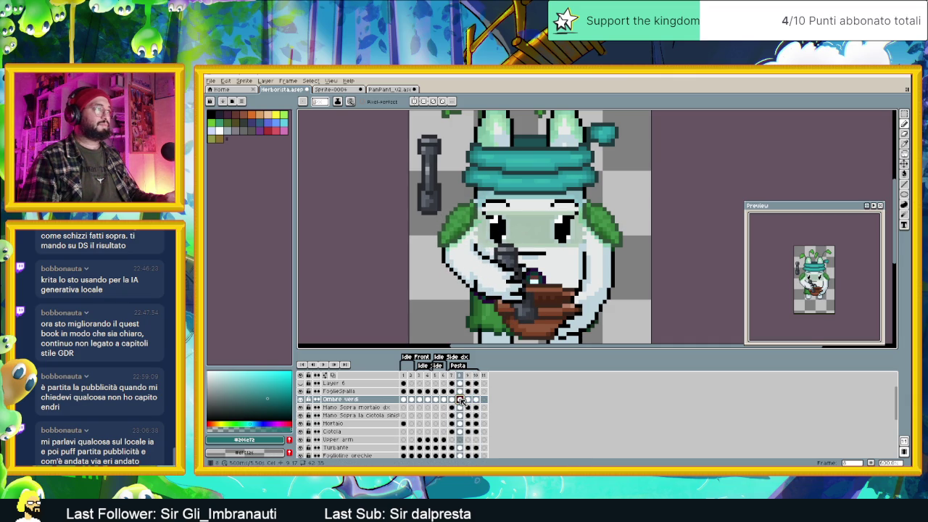
key(Left)
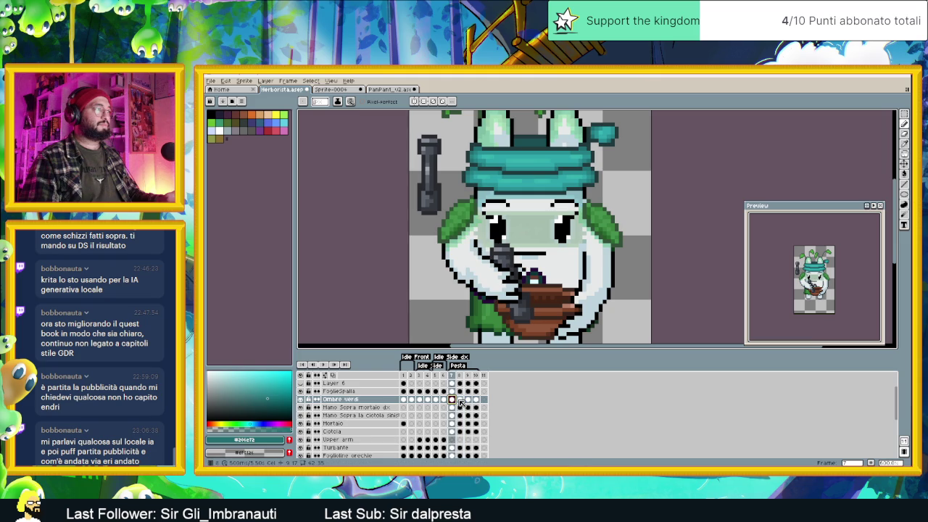
click(476, 400)
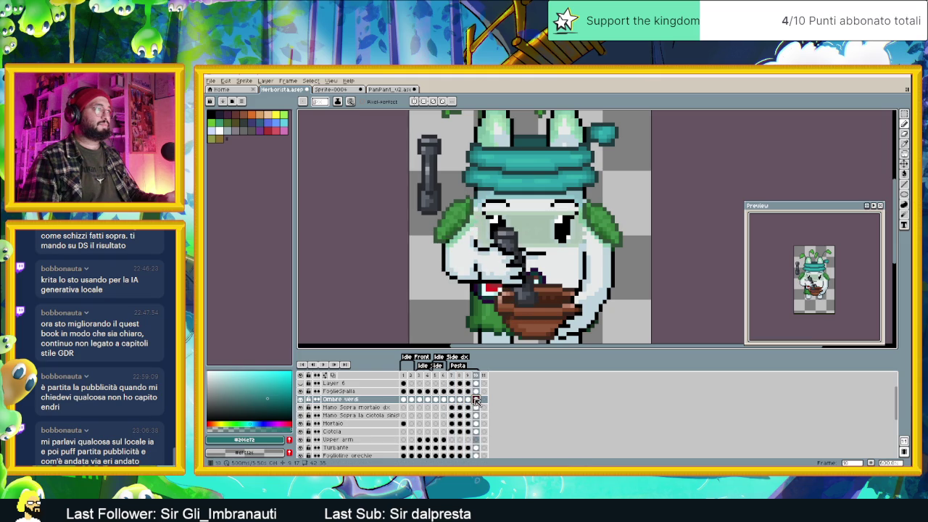
click(453, 402)
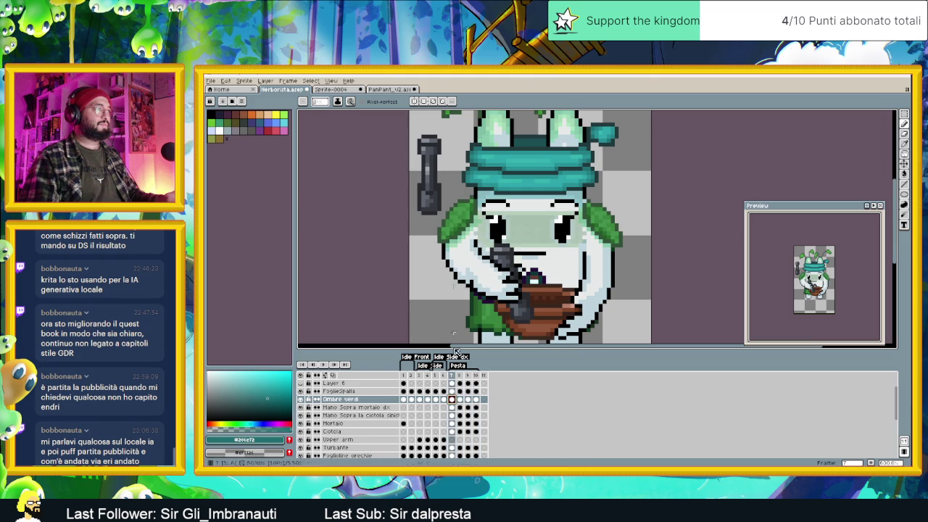
scroll(444, 226, up, 1)
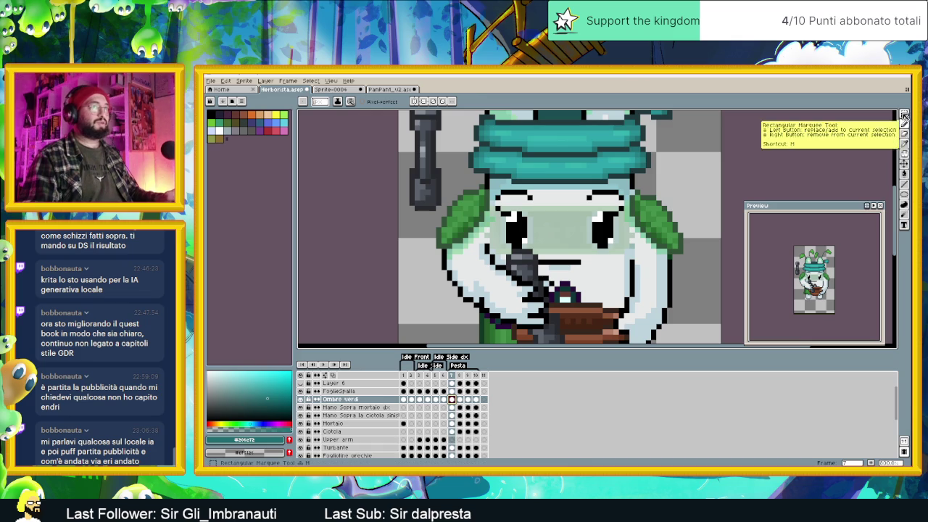
Step: On frame 7 of FoglieSpalla, select the left shoulder leaf and move it down slightly
click(903, 117)
click(459, 400)
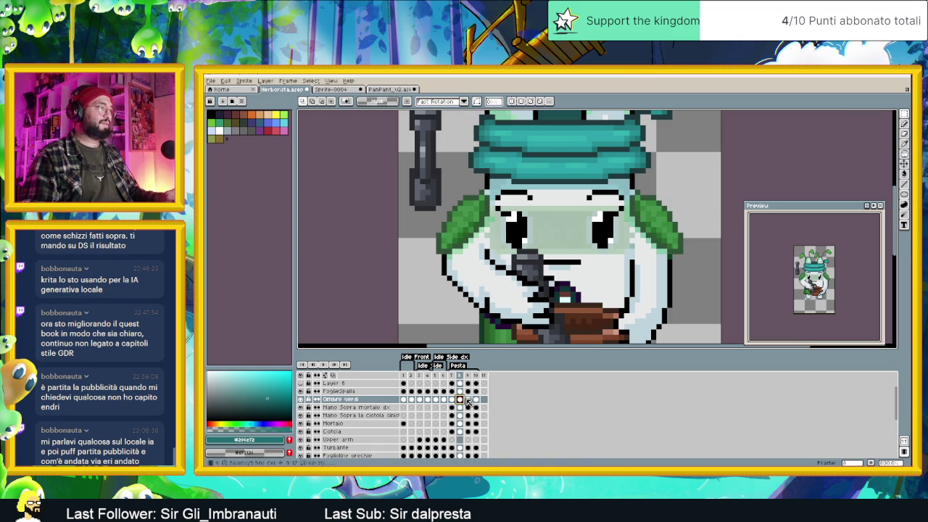
click(454, 400)
click(452, 391)
drag(416, 175, 492, 258)
drag(475, 226, 475, 232)
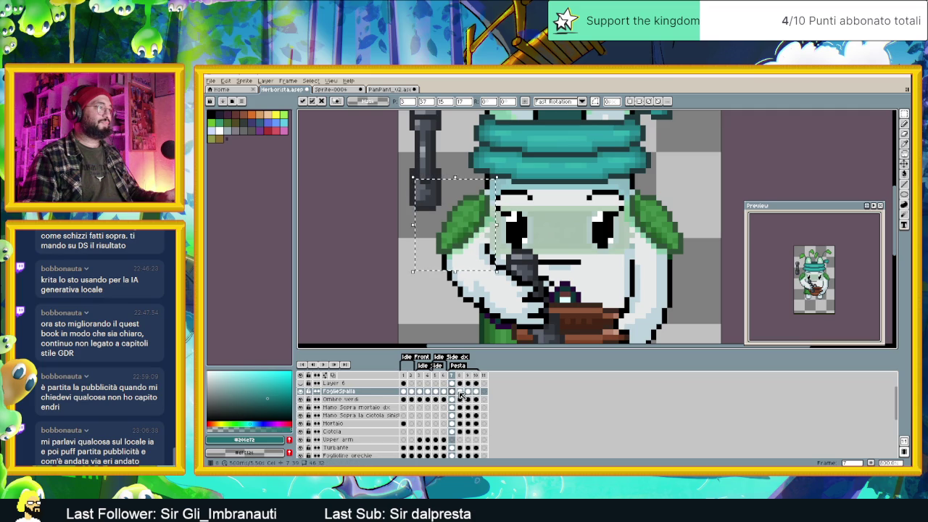
Step: On frame 8, nudge the selected left shoulder leaf by single pixels and commit it
click(459, 391)
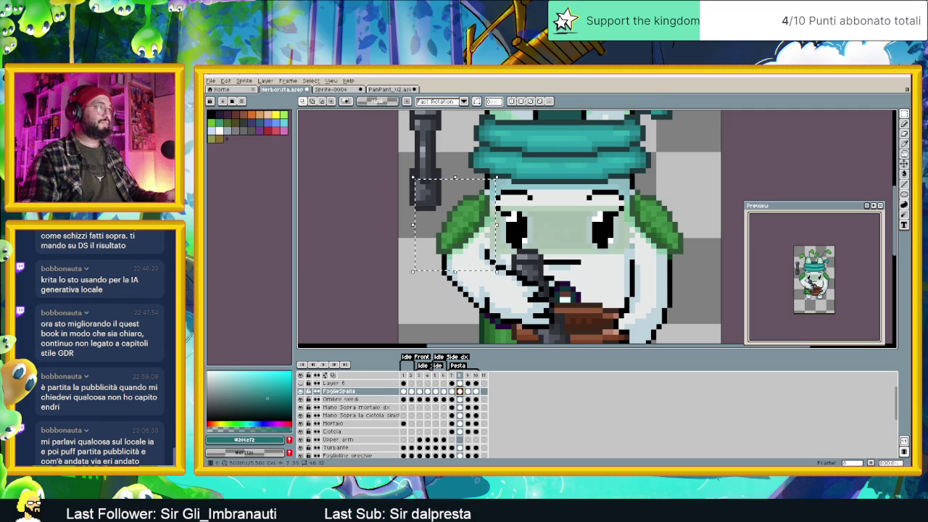
click(476, 229)
key(Right)
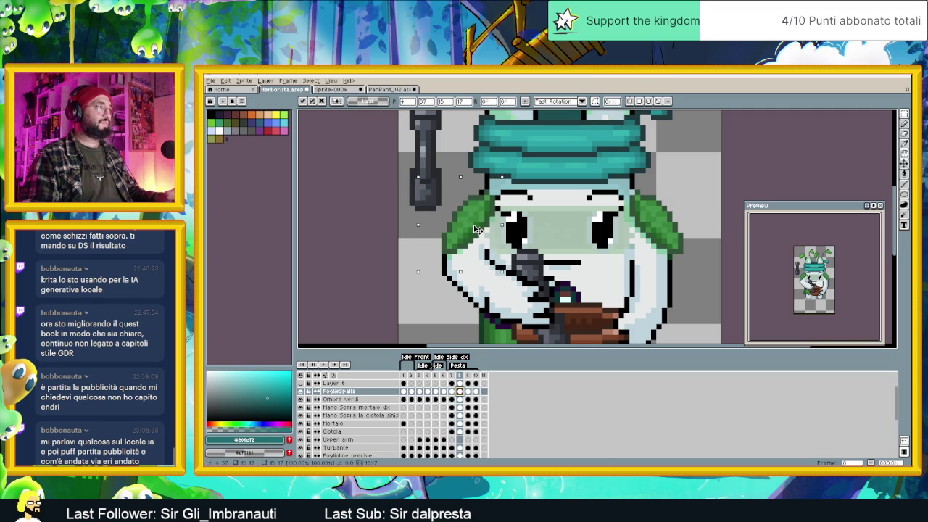
key(Left)
key(Down)
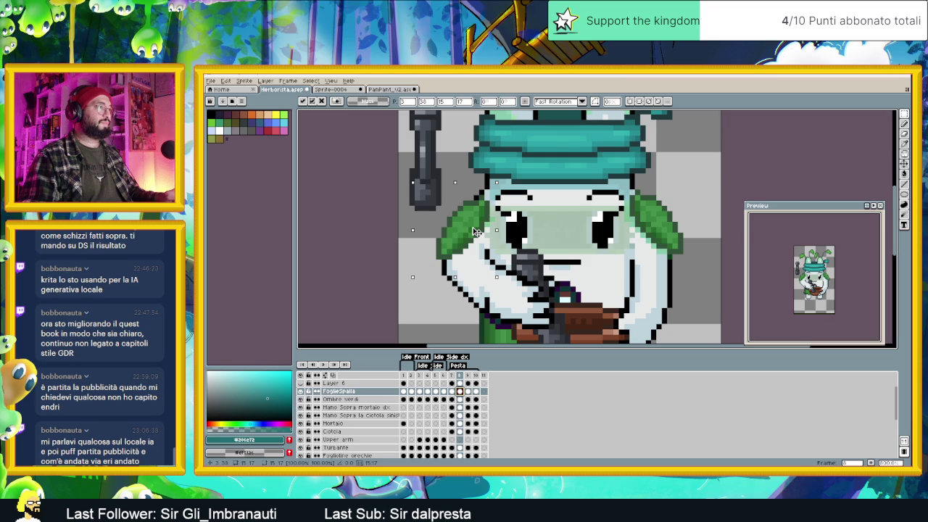
key(Up)
key(Down)
key(Return)
Step: Eyedrop the lighter green #459148 from the left shoulder leaf for the Pencil
scroll(479, 205, up, 2)
key(i)
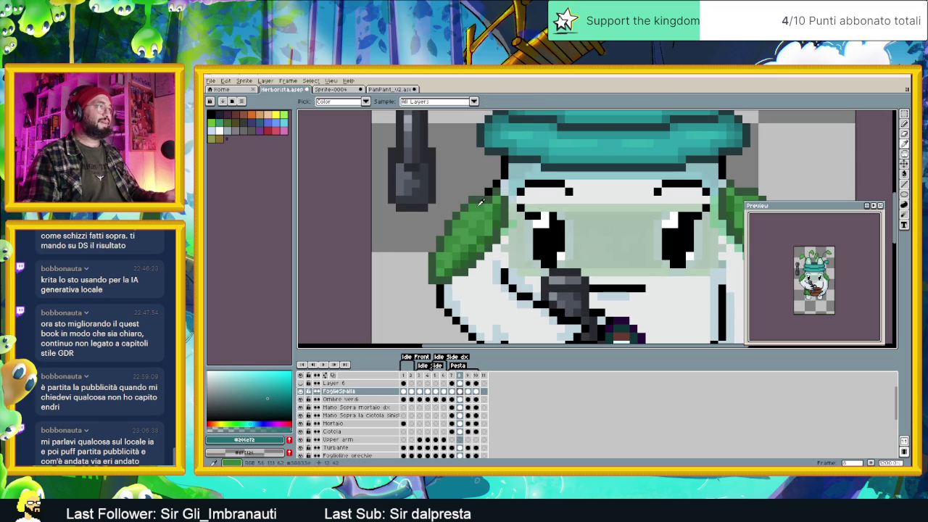
click(478, 205)
key(b)
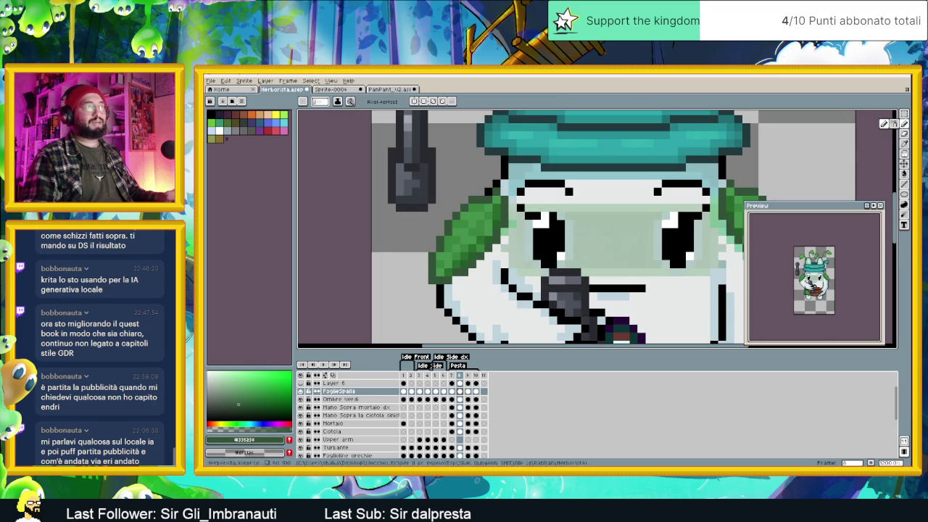
alt+click(488, 199)
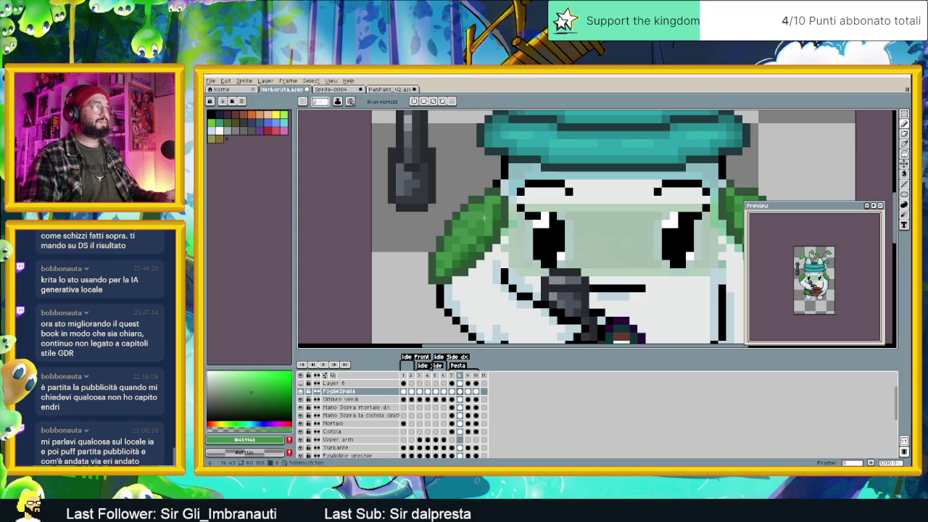
scroll(482, 281, down, 2)
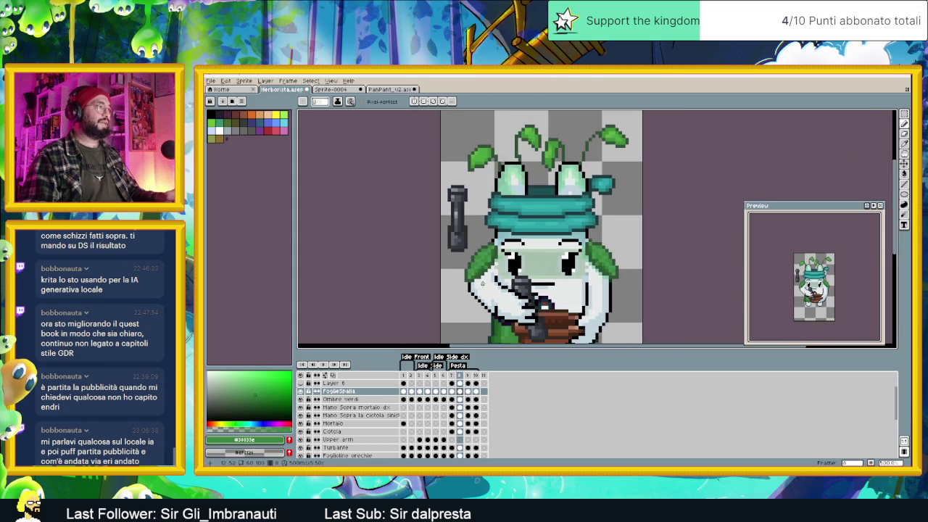
Step: Step through the FoglieSpalla cels from frame 8 to frame 10
click(455, 392)
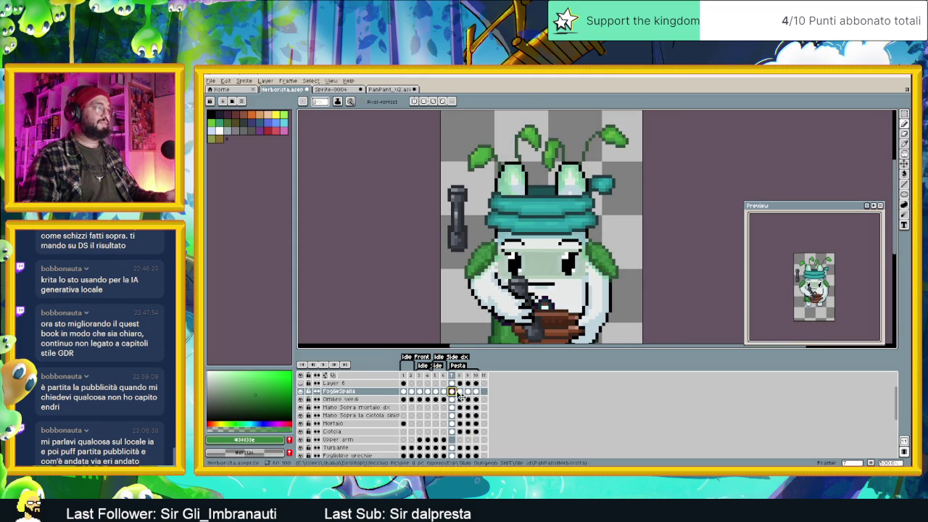
click(460, 392)
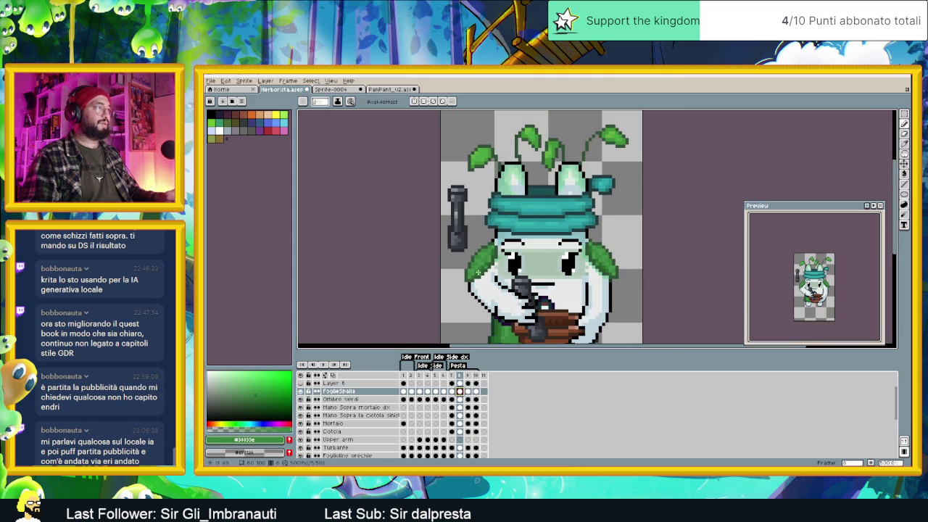
click(468, 391)
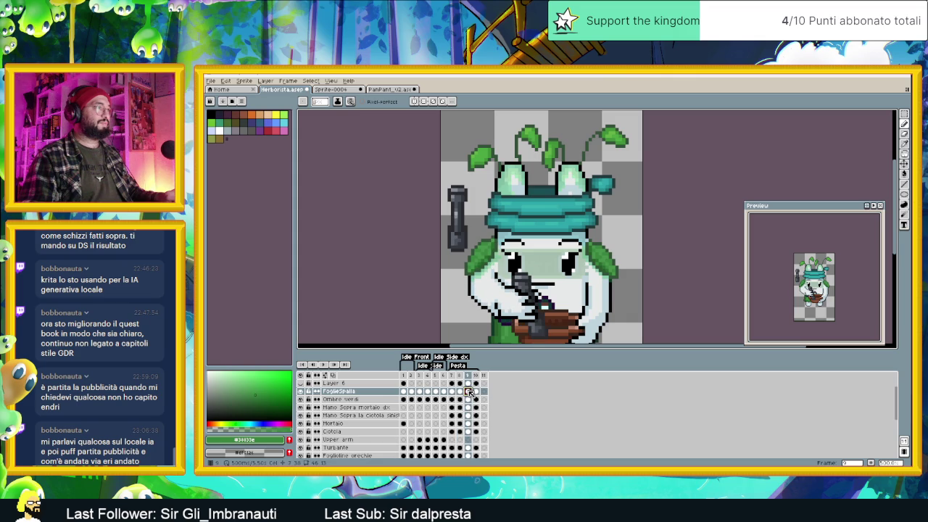
click(476, 392)
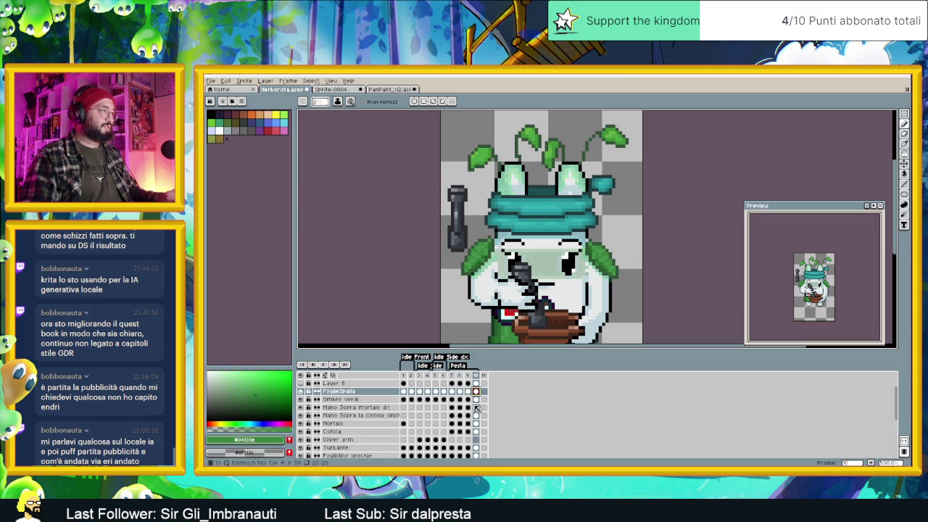
Step: On Ombre verdi, shift the green shadow beside the left leaf one pixel left
click(475, 398)
scroll(472, 261, up, 1)
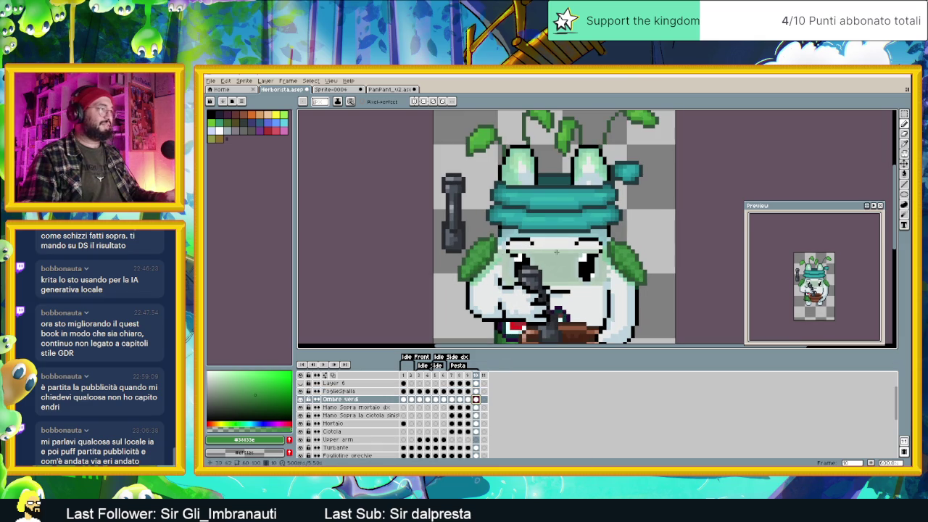
click(904, 114)
mouse_move(444, 223)
mouse_down()
mouse_move(507, 296)
mouse_move(491, 272)
mouse_up()
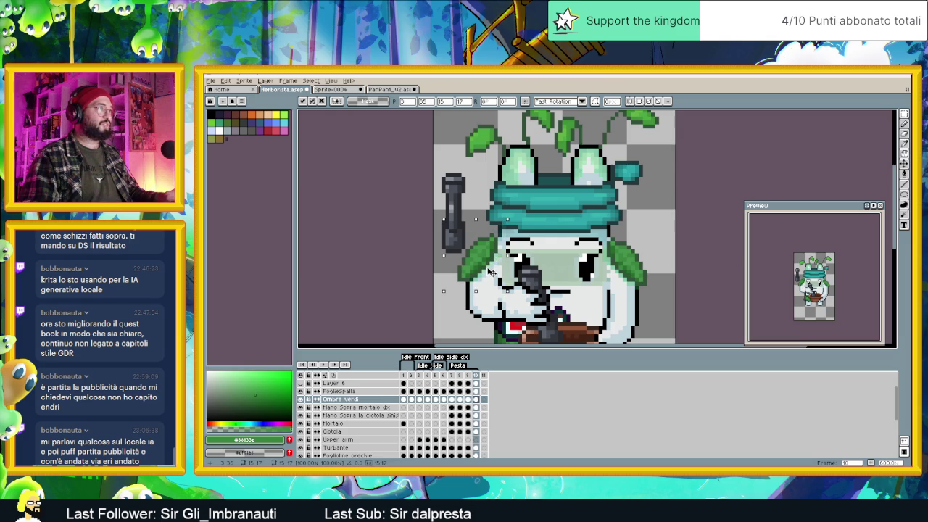
key(ctrl+d)
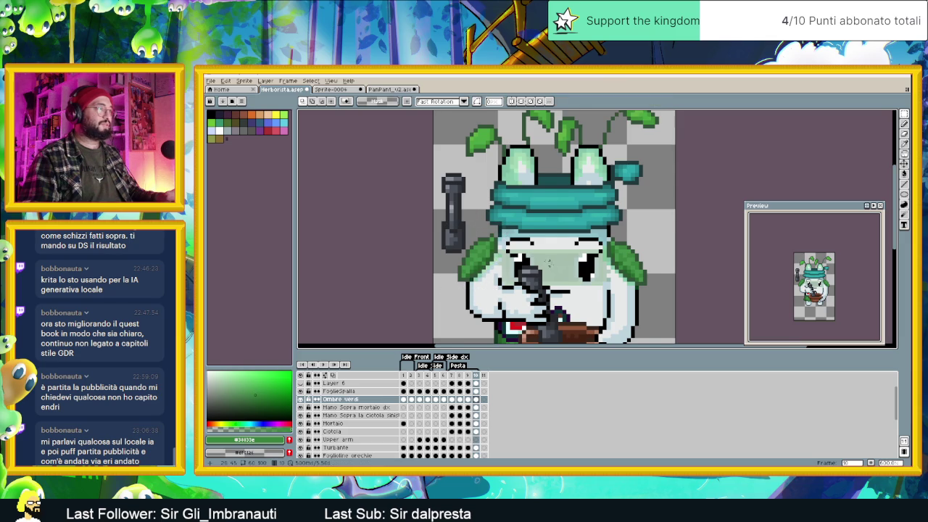
key(minus)
click(468, 376)
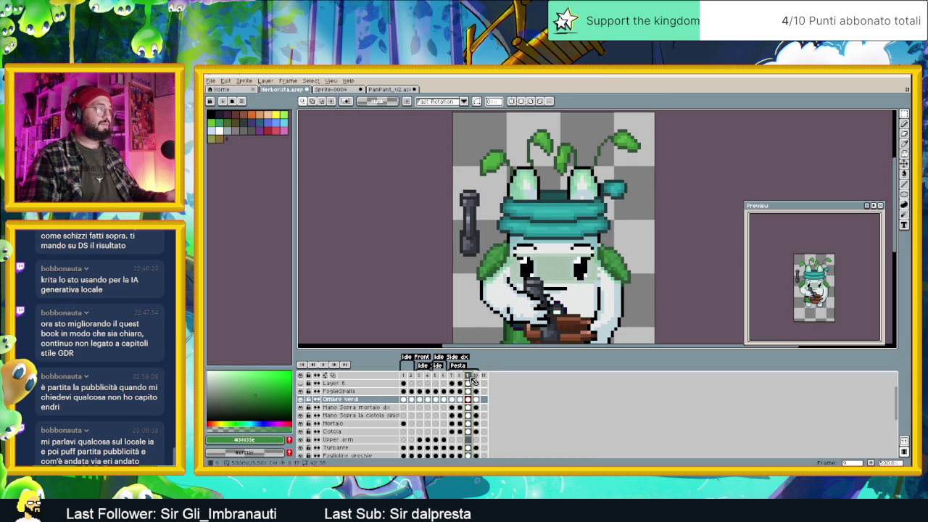
Step: Back on frame 10, zoom in and switch to FoglieSpalla with the Pencil
click(476, 375)
scroll(497, 240, up, 1)
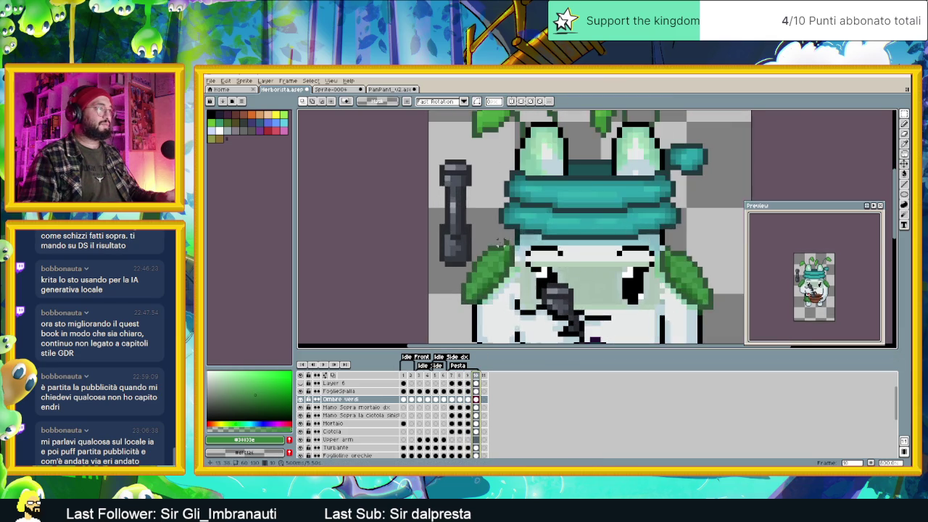
scroll(518, 253, up, 1)
alt+click(500, 232)
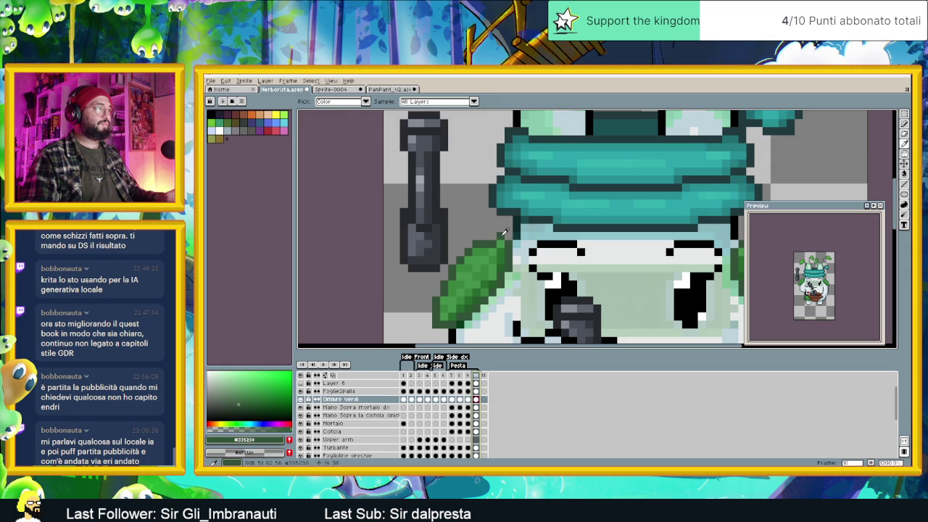
click(476, 391)
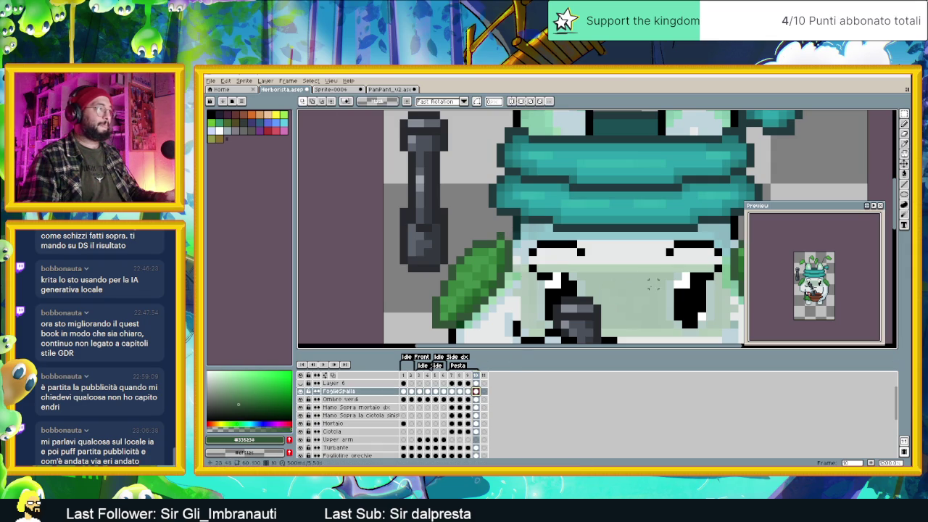
key(b)
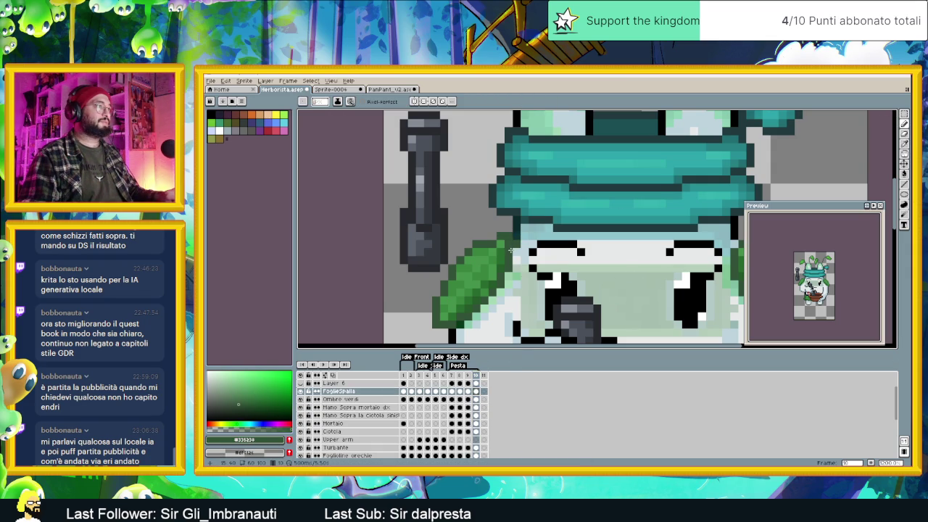
Step: Sample the lighter leaf green, then the dark outline grey, from the sprite
alt+click(497, 248)
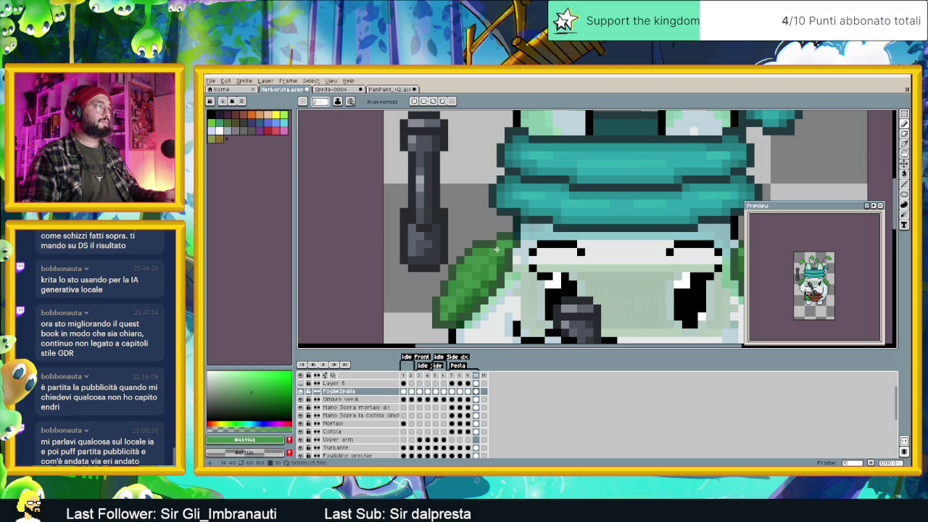
key(alt)
alt+click(499, 244)
scroll(500, 268, down, 3)
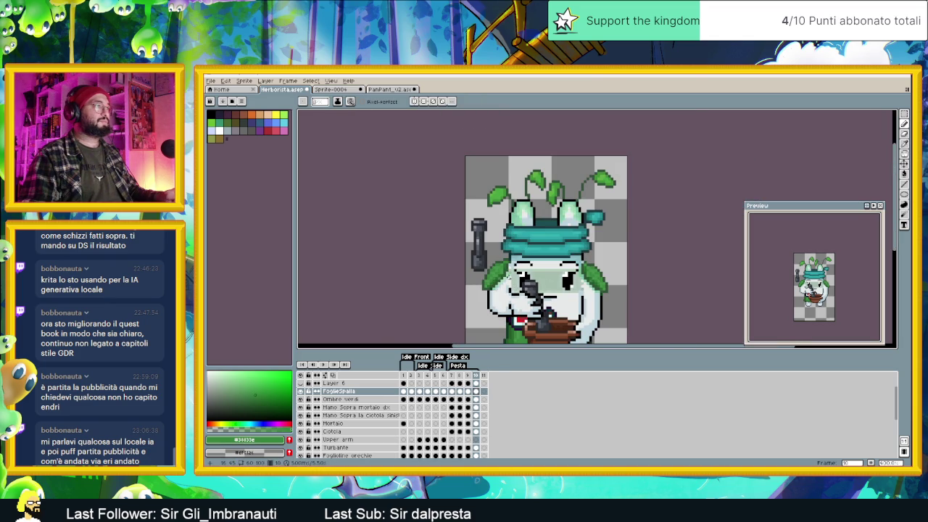
key(Left)
key(Left)
key(Left)
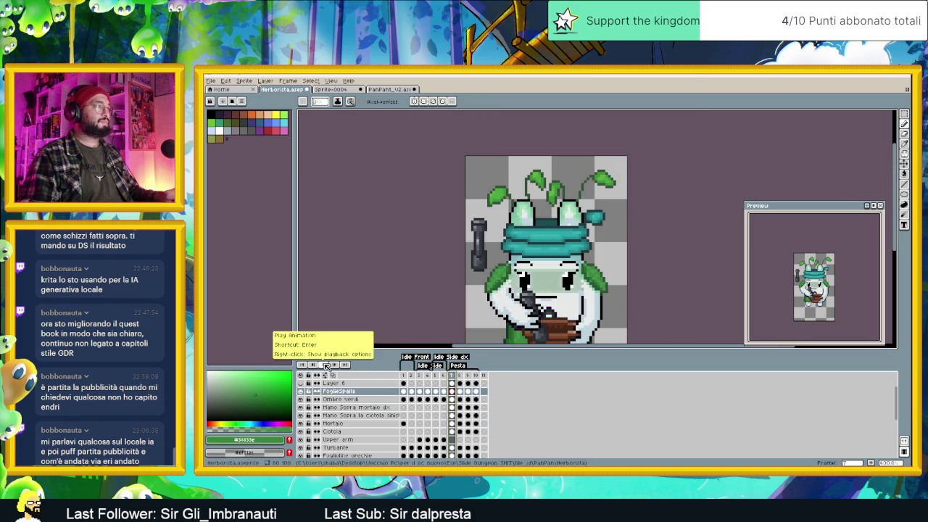
click(323, 364)
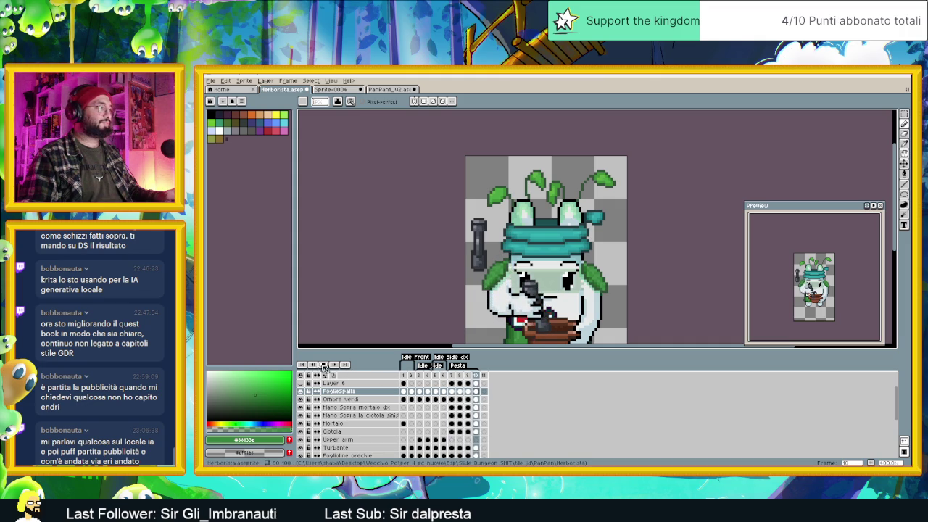
click(476, 392)
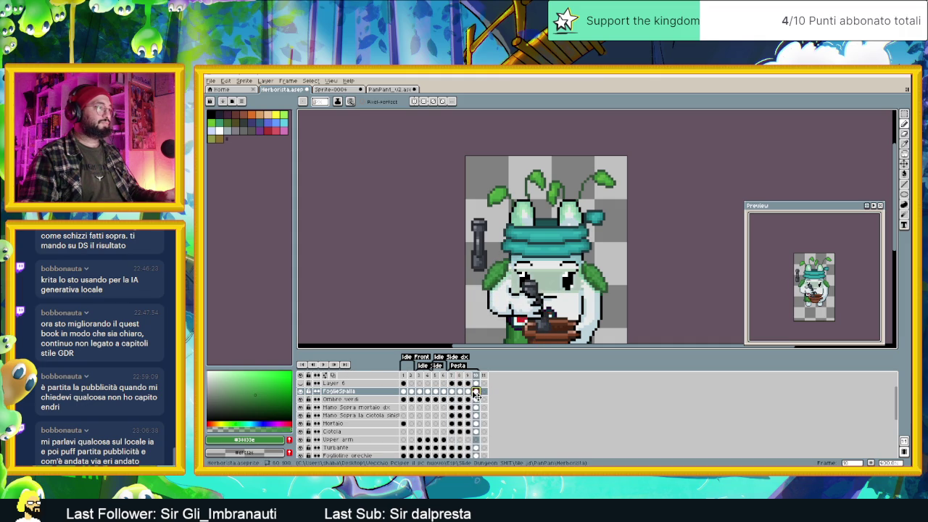
Step: Compare frames 9 and 10, then nudge the left shoulder leaf one pixel right
key(Left)
key(Right)
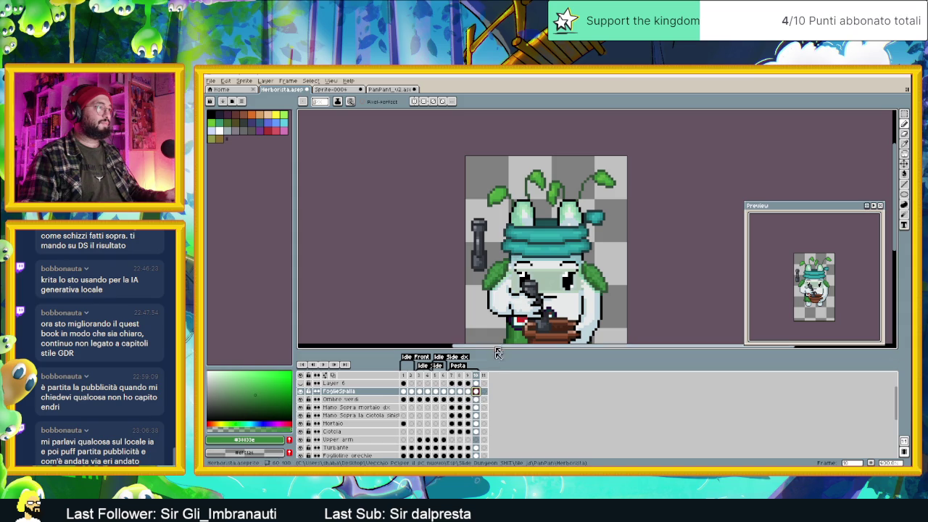
click(468, 392)
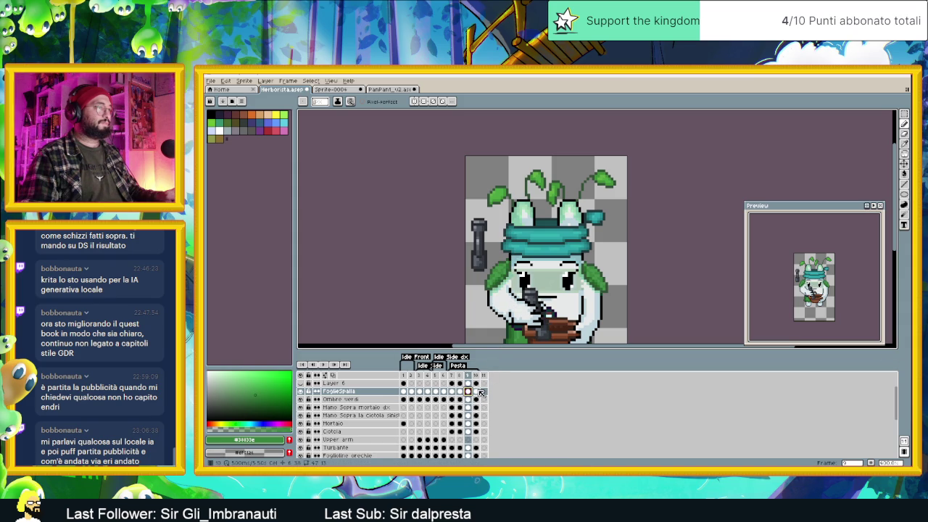
click(477, 391)
scroll(502, 272, up, 2)
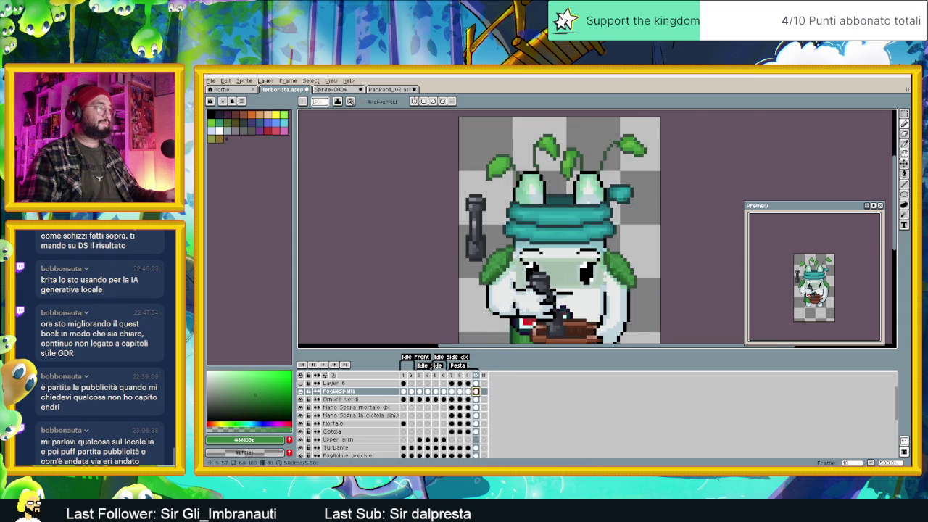
click(903, 125)
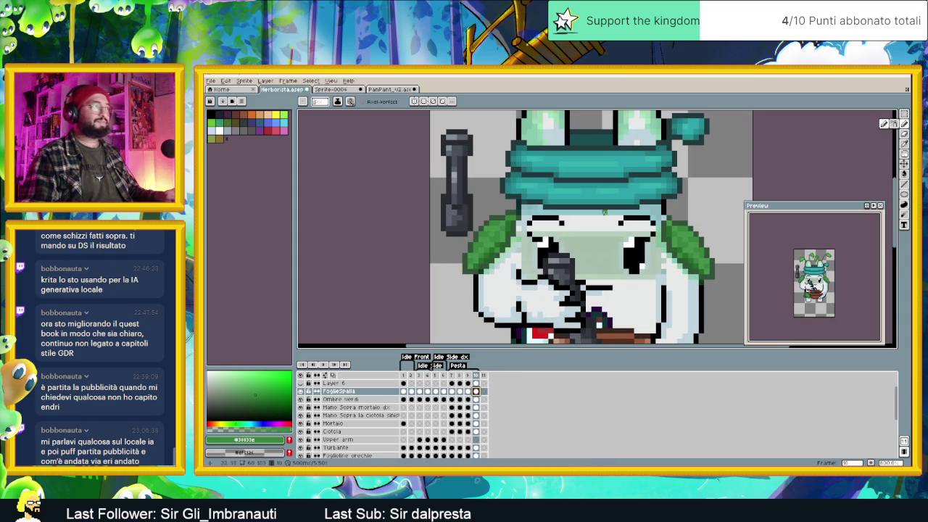
click(905, 114)
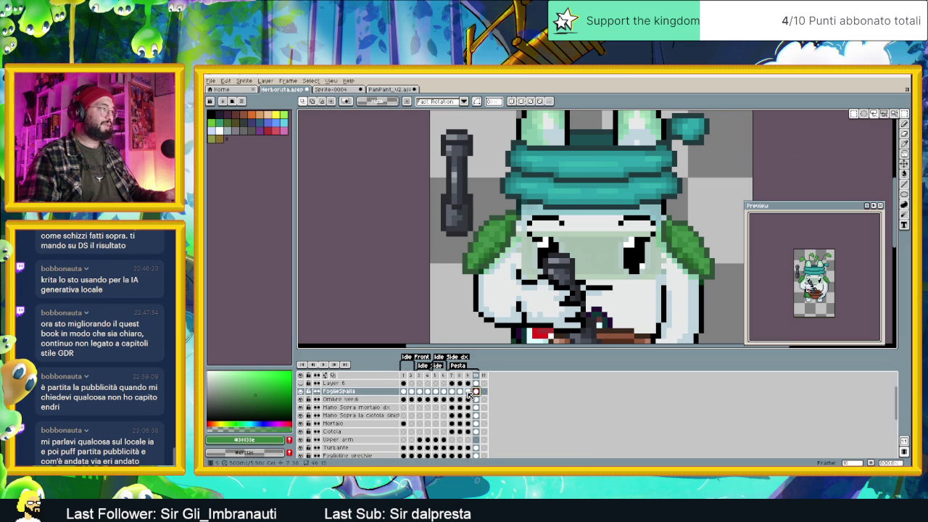
click(467, 391)
click(475, 391)
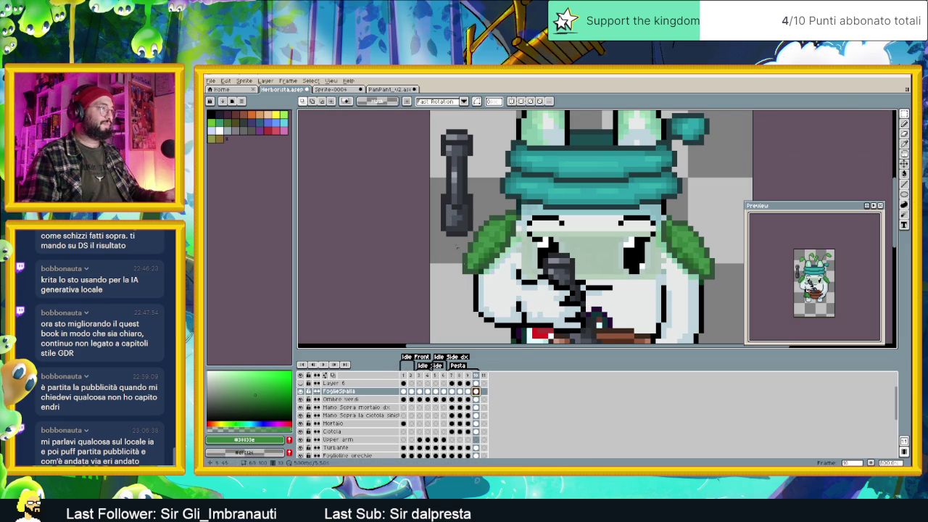
mouse_move(433, 196)
mouse_down()
mouse_move(496, 281)
mouse_move(491, 273)
mouse_up()
key(ctrl+d)
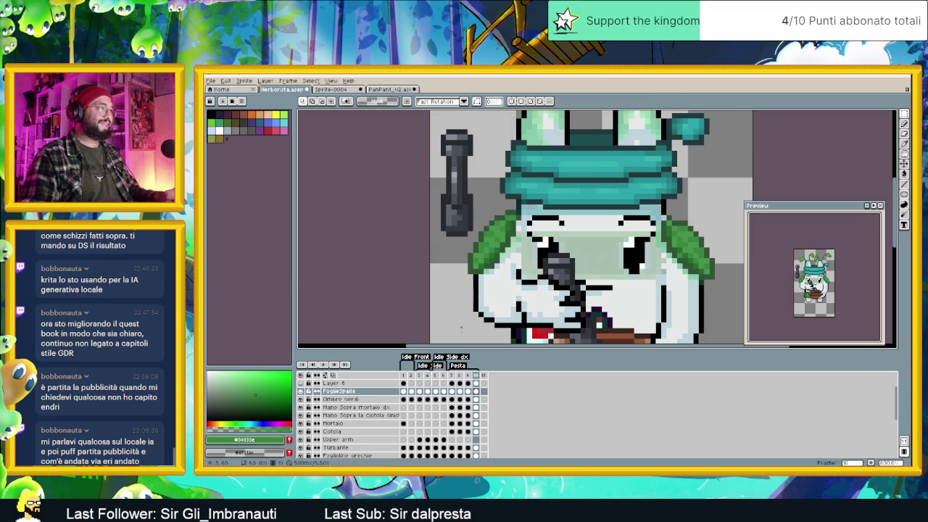
Step: Reselect the left leaf on frame 10, undo the accidental rotation, and deselect
click(468, 375)
click(459, 374)
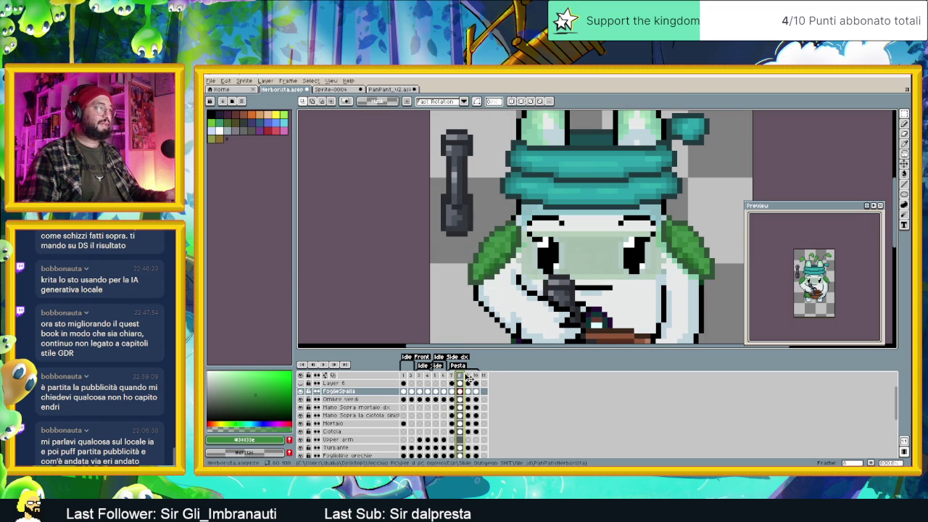
click(470, 374)
click(477, 375)
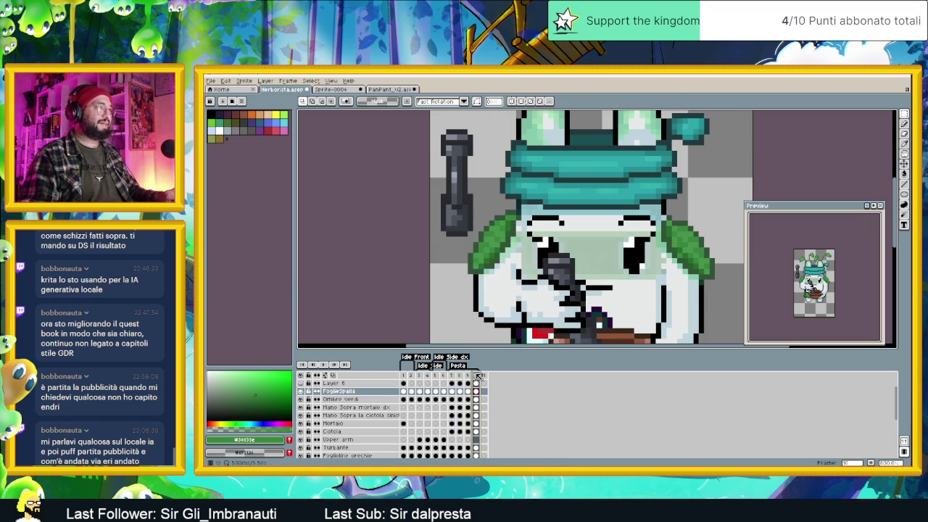
mouse_move(454, 245)
mouse_down()
mouse_move(479, 292)
mouse_move(496, 287)
mouse_up()
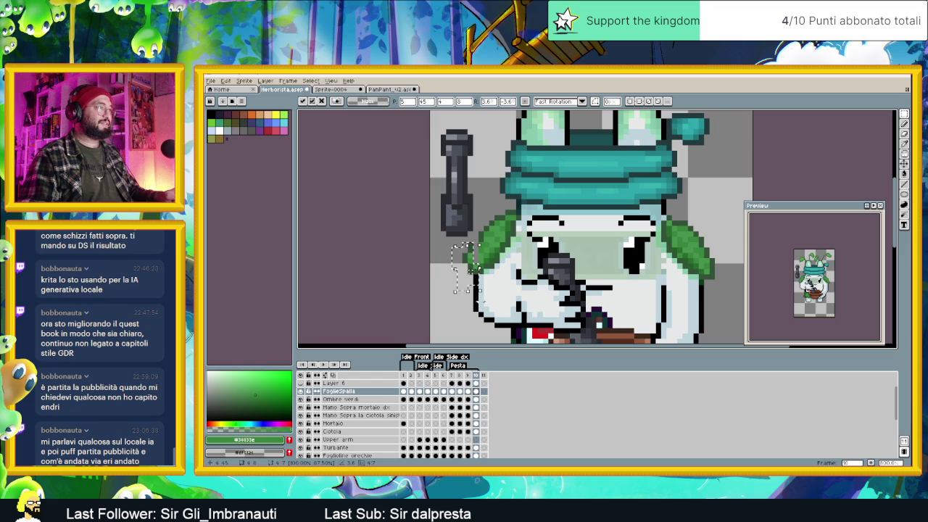
key(ctrl+z)
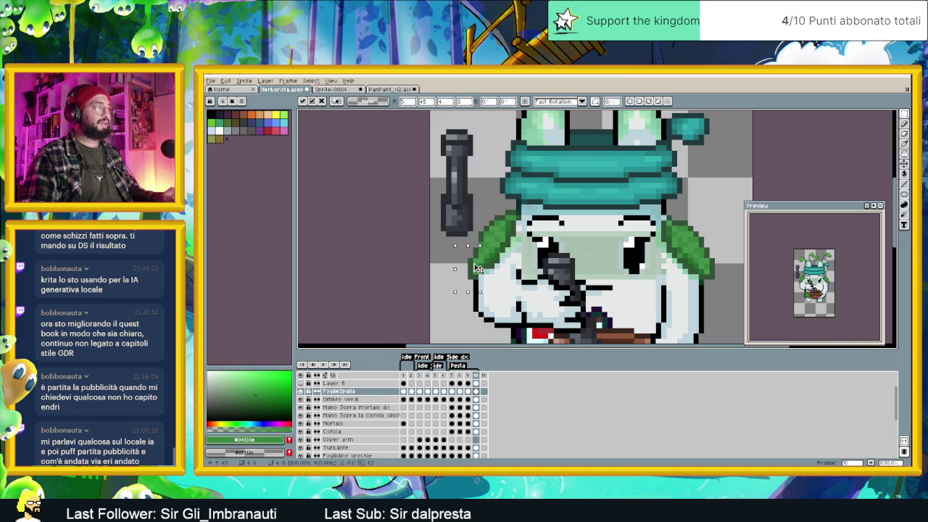
key(ctrl+d)
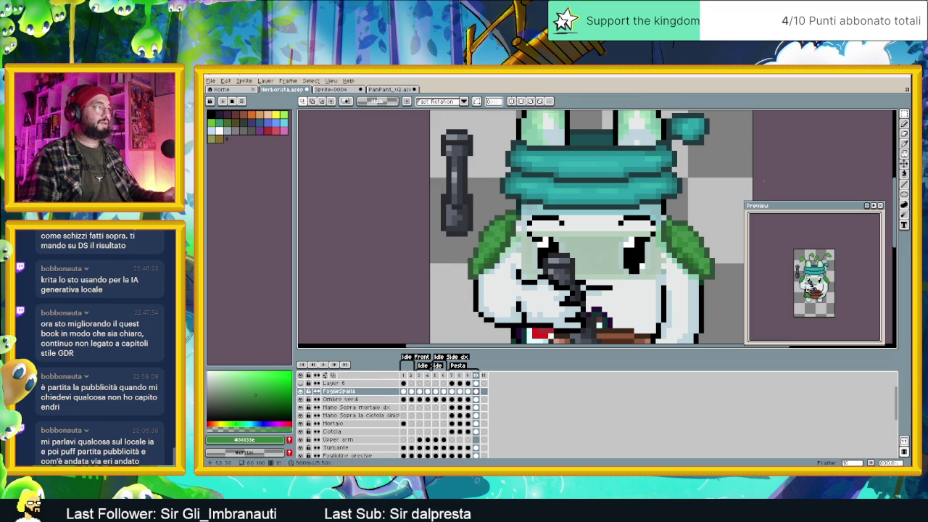
click(904, 123)
Step: Sample dark leaf green #335239 and review FoglieSpalla frames 7–9, ending on Ombre verdi
key(alt)
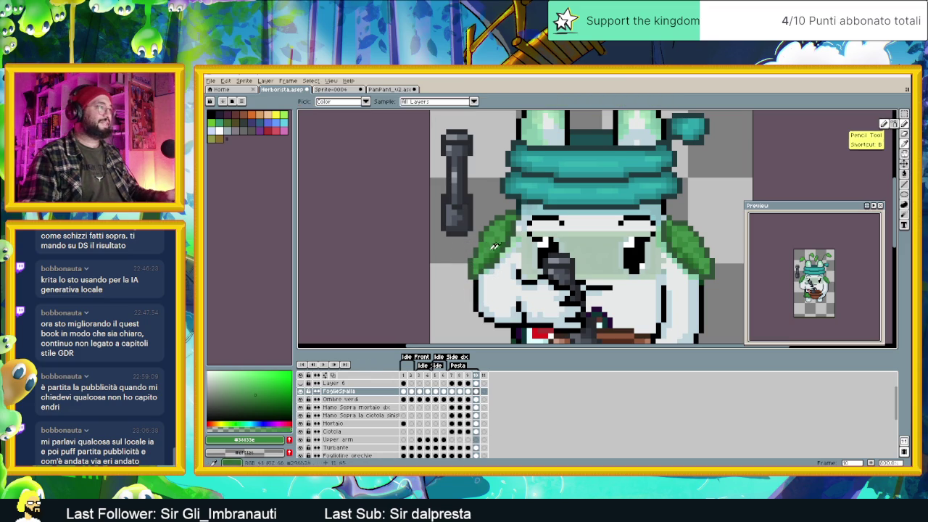
alt+click(480, 237)
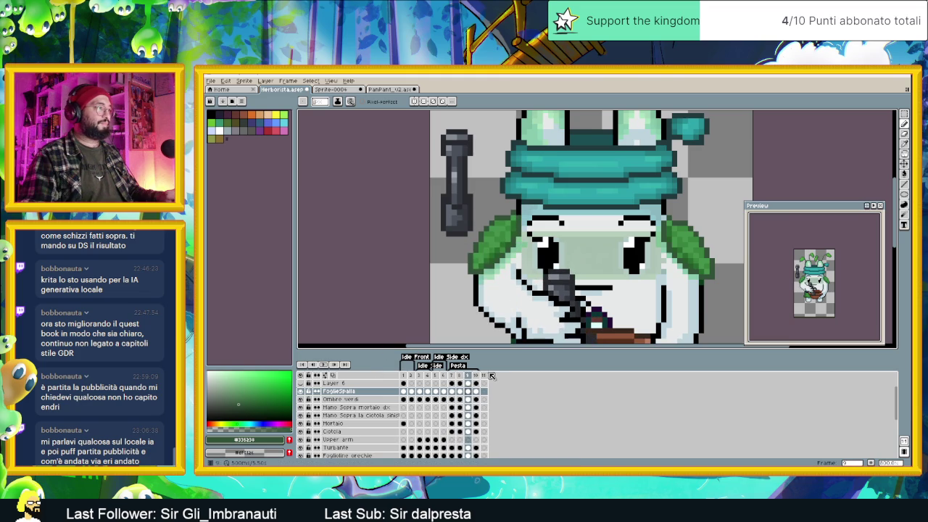
click(451, 391)
click(460, 391)
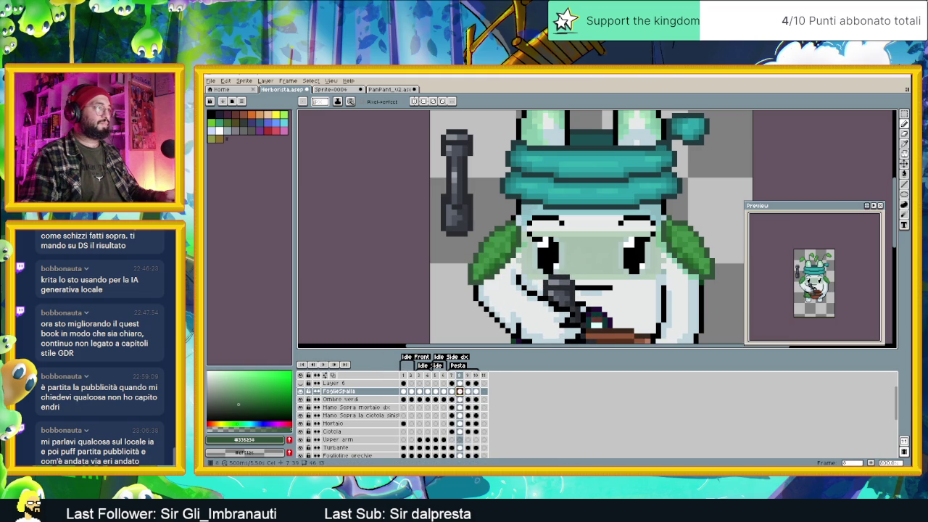
click(467, 392)
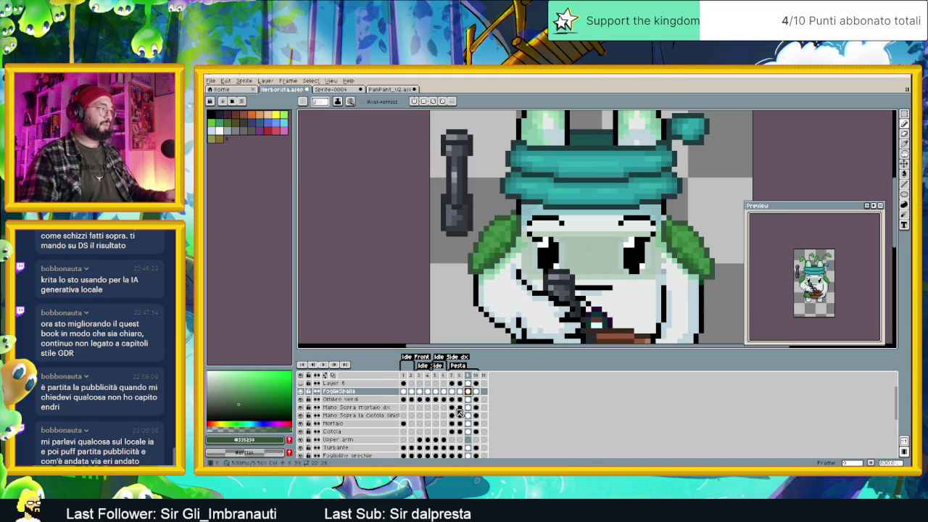
click(468, 400)
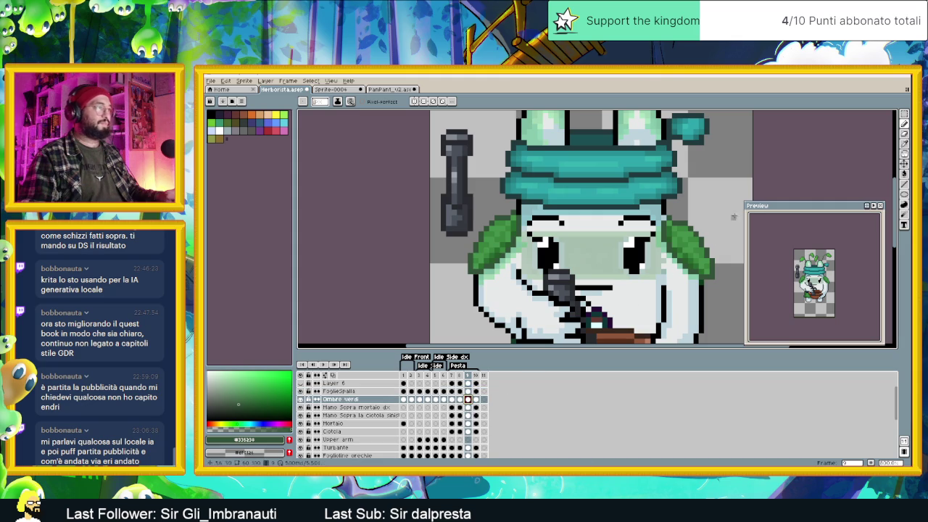
Step: Marquee and move the Ombre verdi shadow beside the left leaf on frames 9 and 8
click(904, 118)
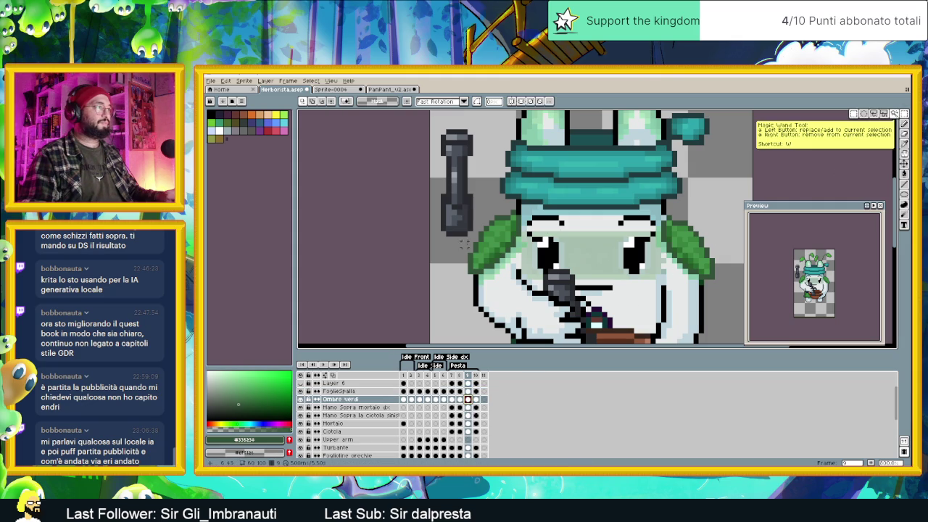
mouse_move(468, 230)
mouse_down()
mouse_move(527, 291)
mouse_move(515, 271)
mouse_up()
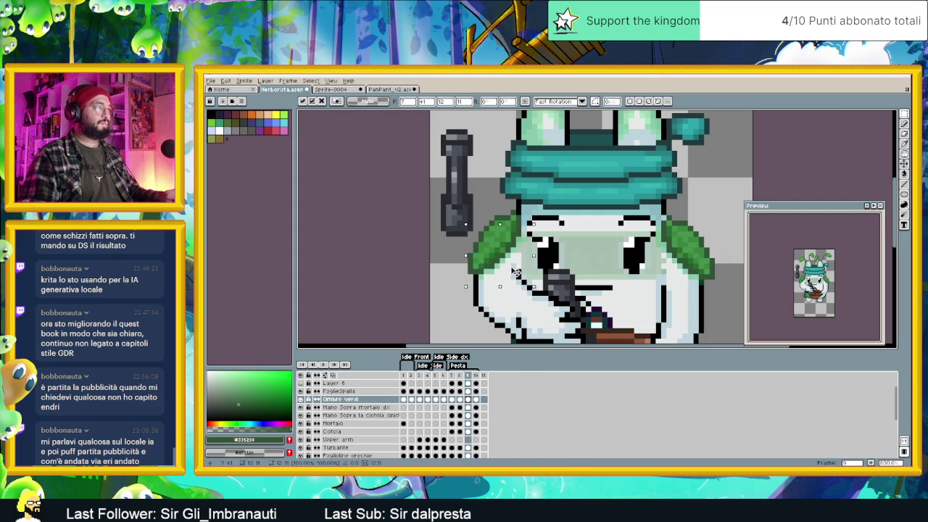
key(Return)
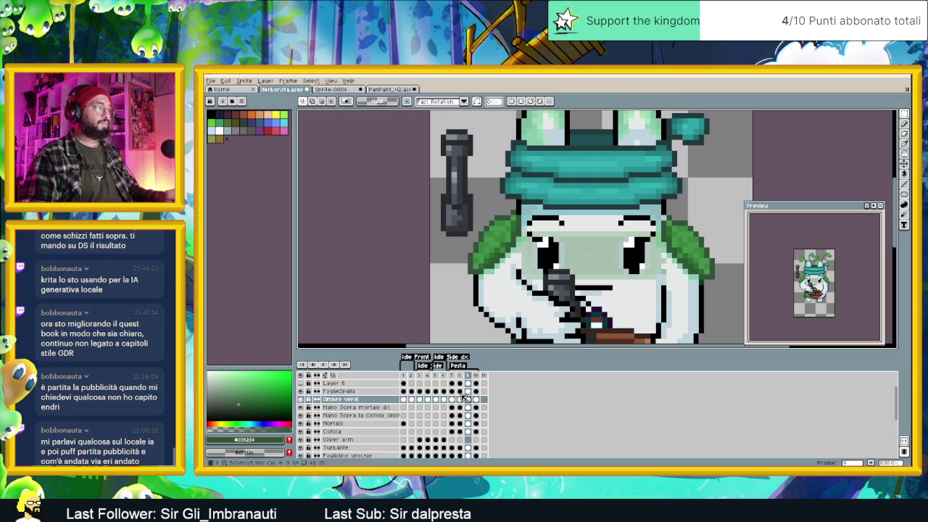
click(464, 400)
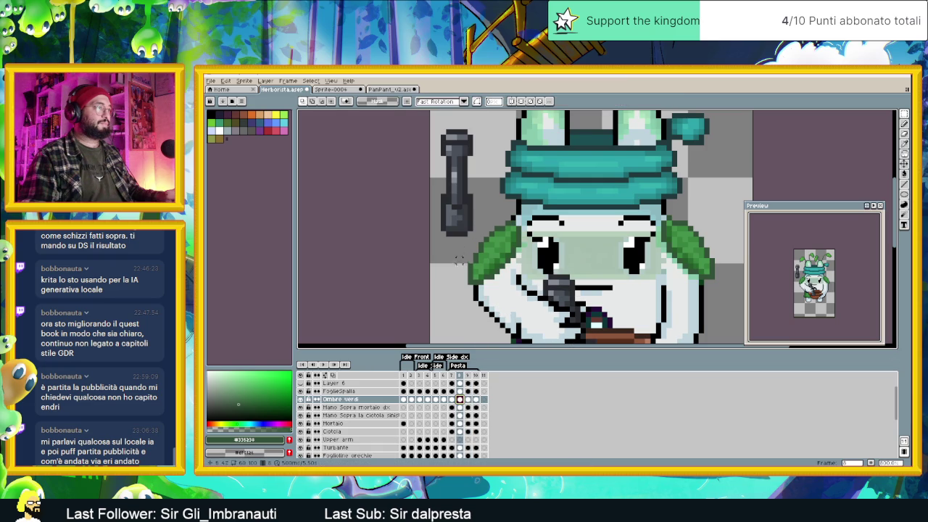
drag(460, 229, 533, 302)
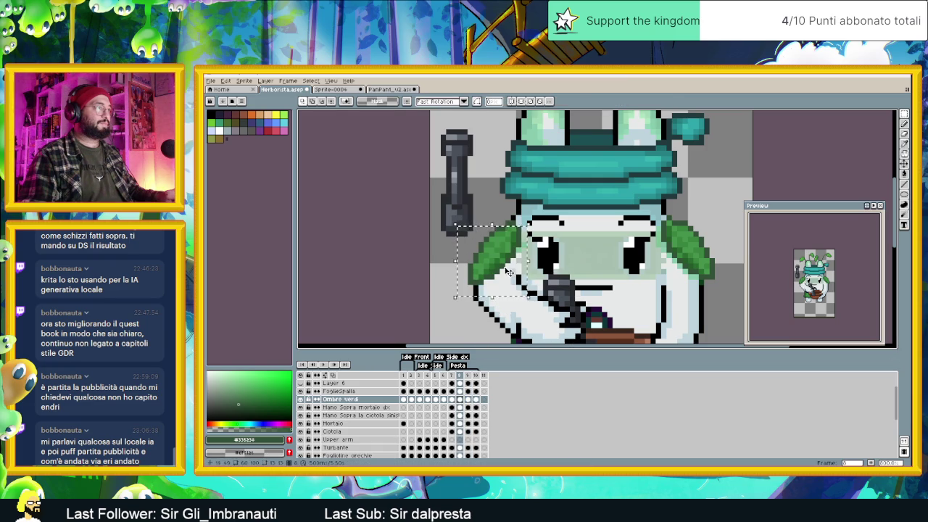
key(ctrl+d)
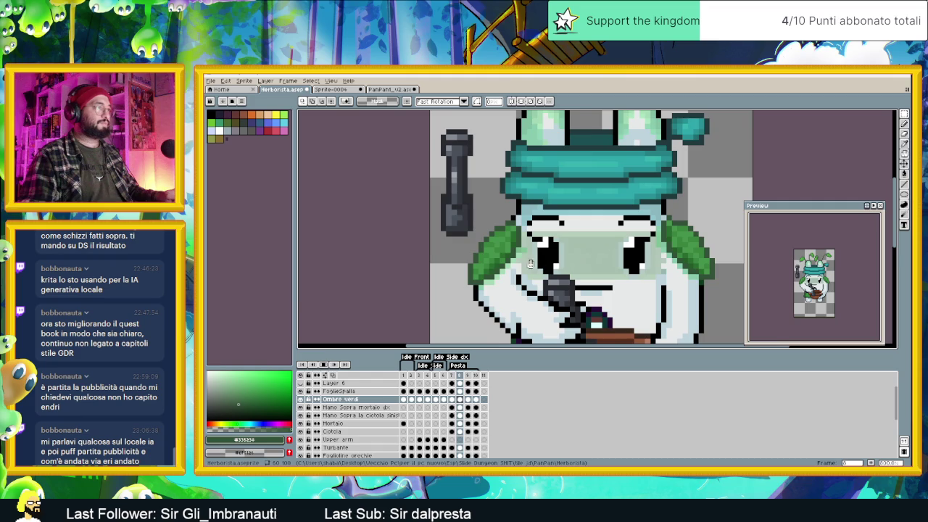
scroll(518, 268, down, 3)
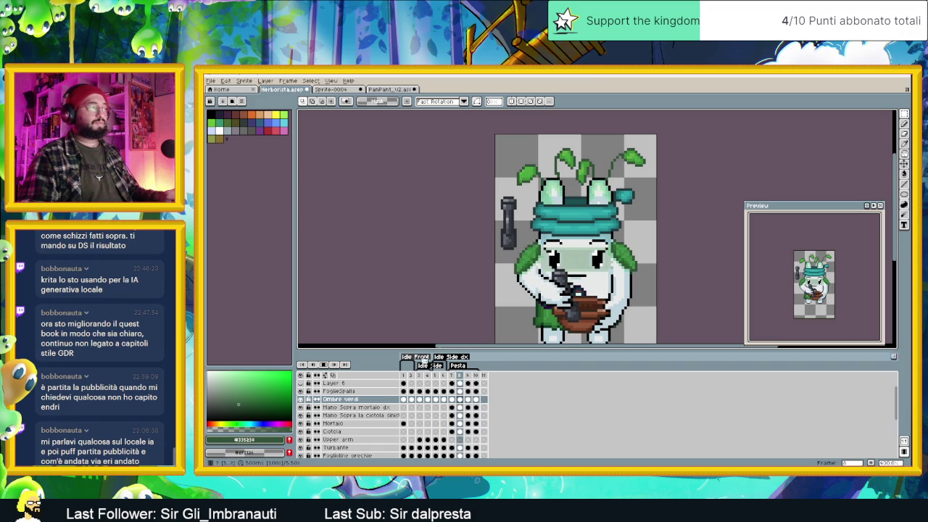
Step: Save the sprite and compare the Ciotola bowl cels across frames 7 to 9
key(ctrl+s)
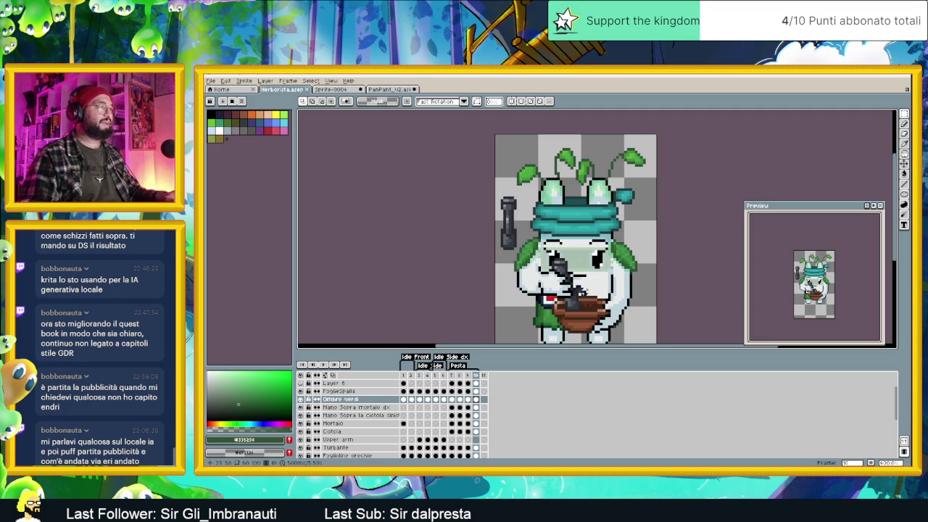
drag(584, 280, 572, 260)
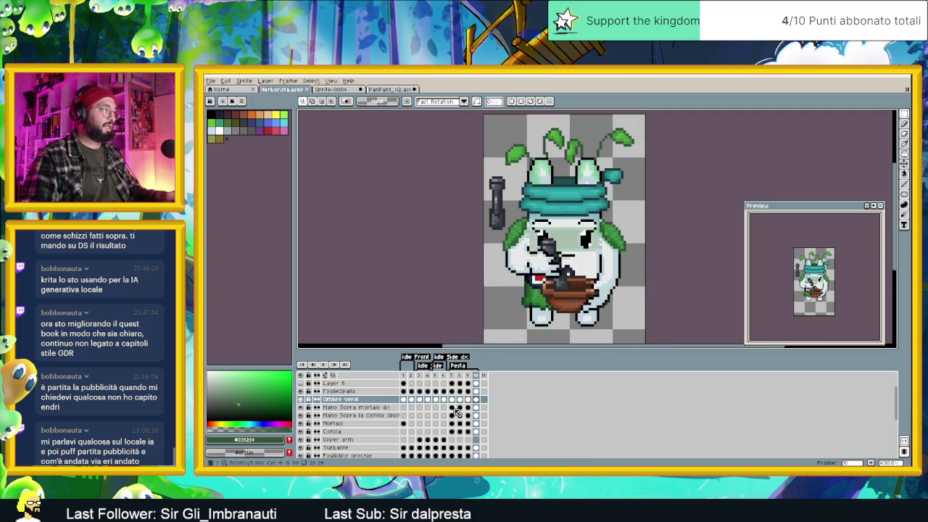
click(452, 408)
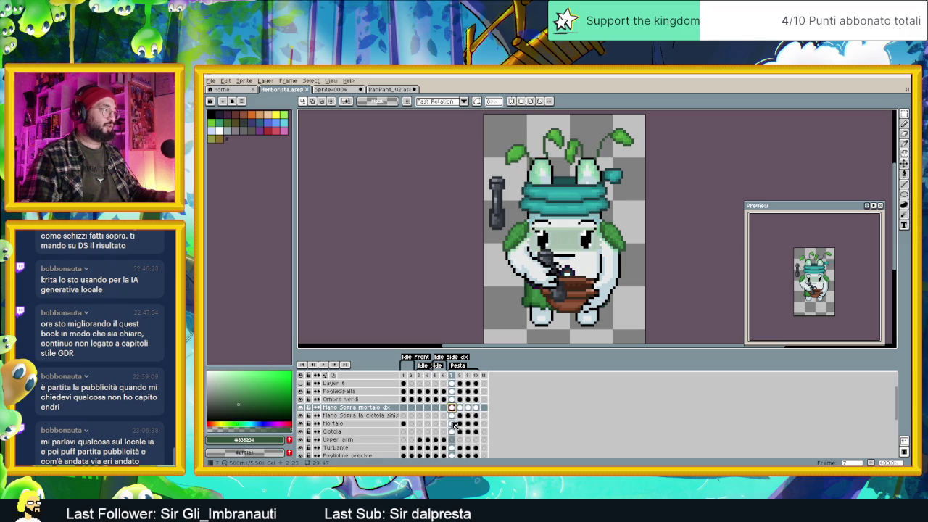
click(453, 424)
click(454, 432)
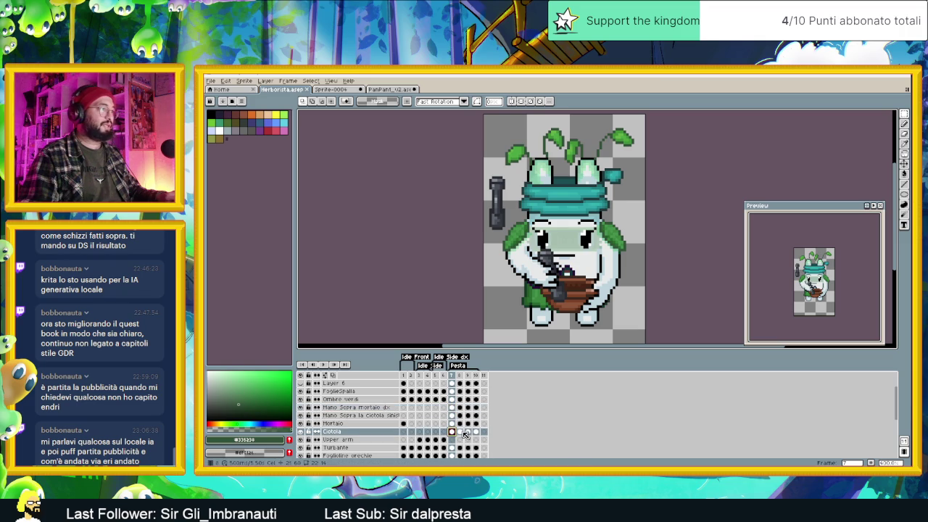
click(460, 432)
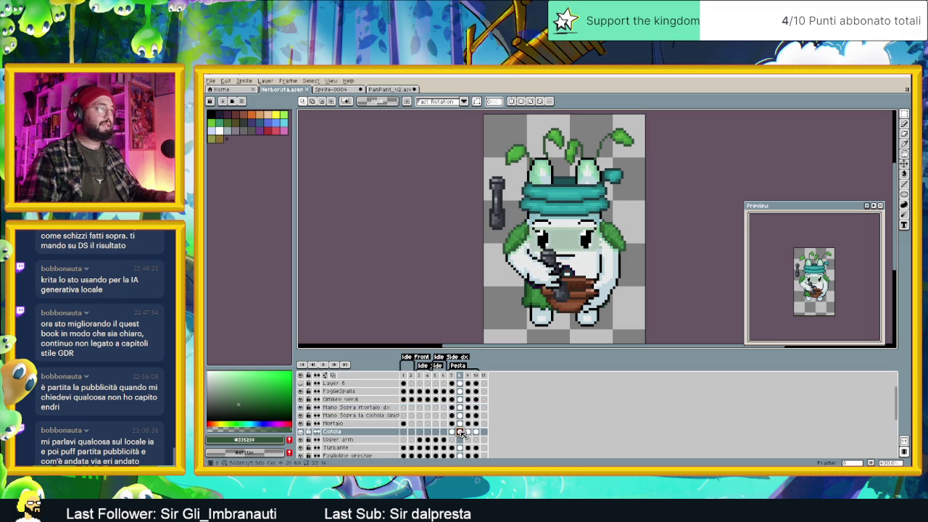
click(452, 432)
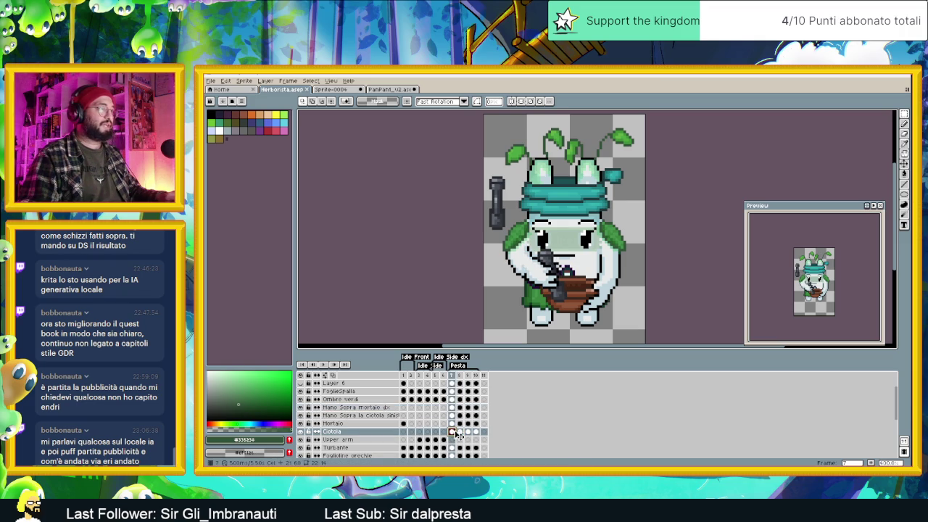
click(460, 432)
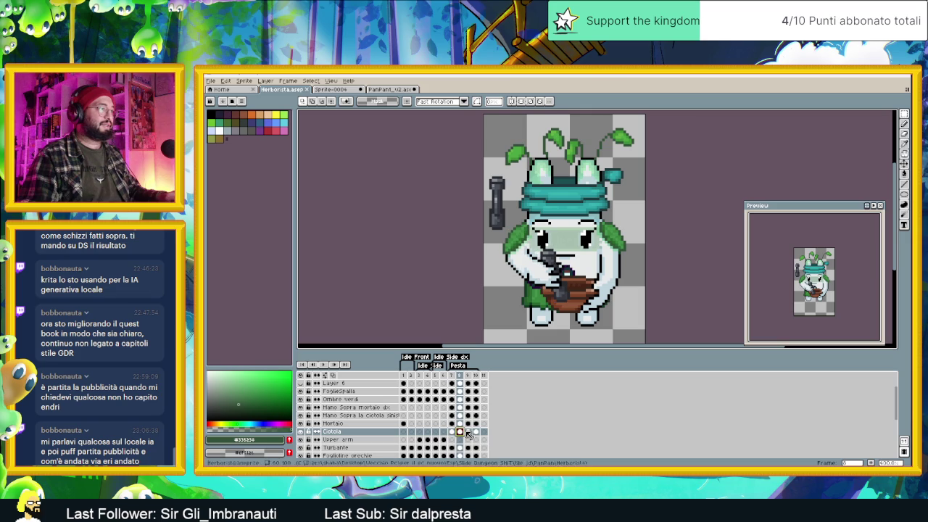
click(468, 432)
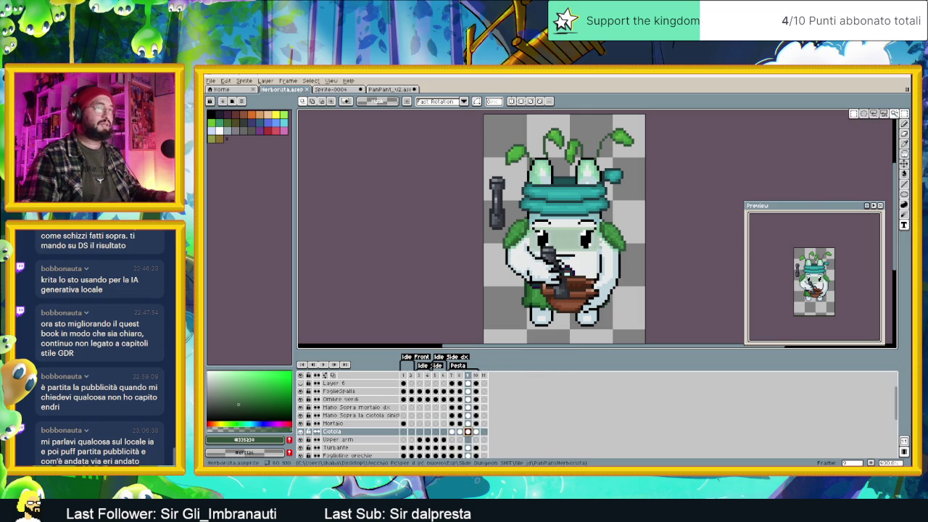
Step: Move the bowl down a few pixels on frames 9 and 10, then review frames 7–8
click(903, 164)
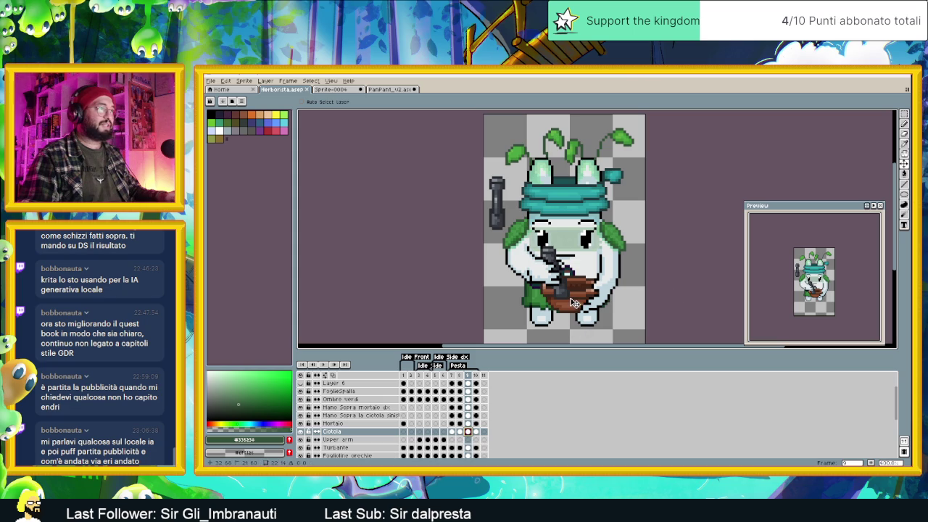
drag(573, 303, 572, 306)
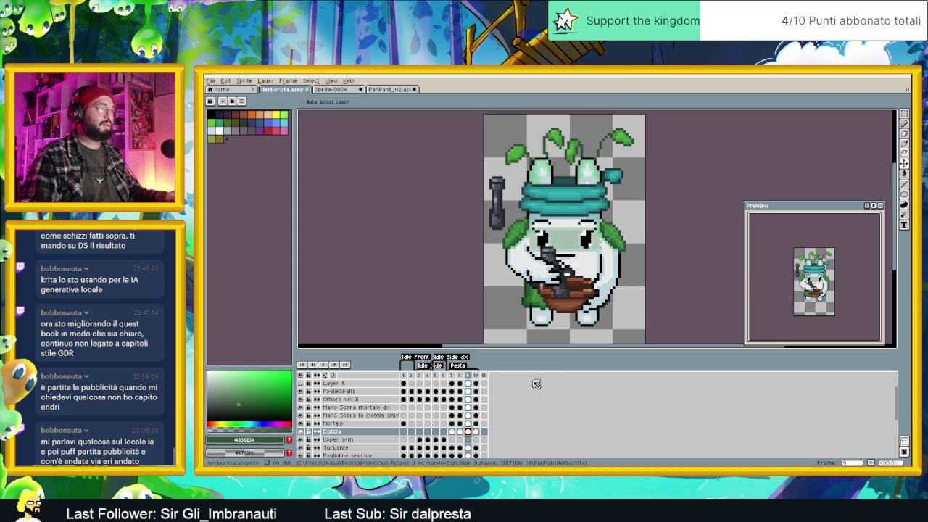
click(476, 431)
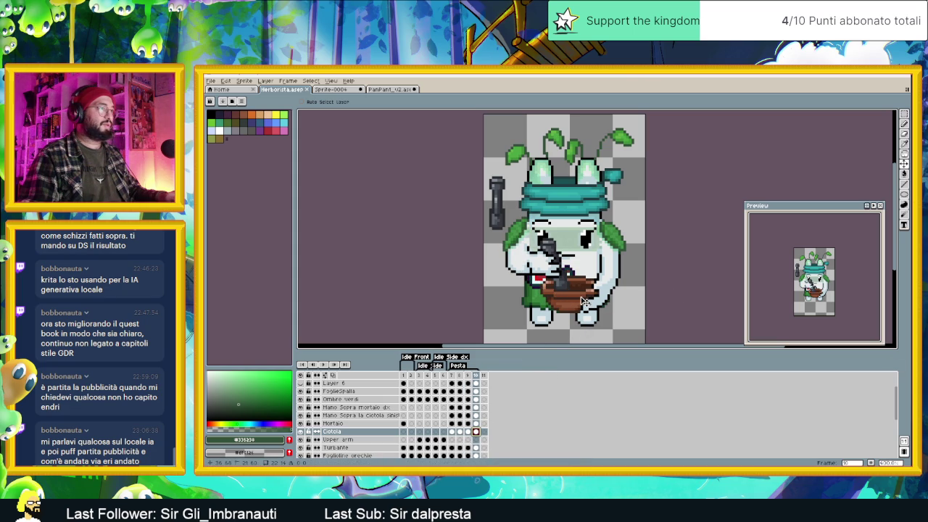
drag(581, 301, 581, 306)
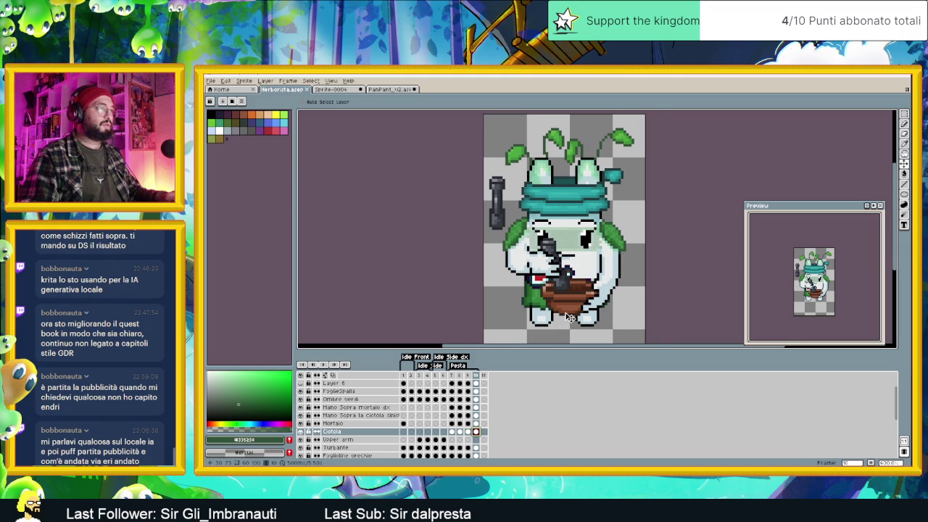
scroll(569, 317, up, 1)
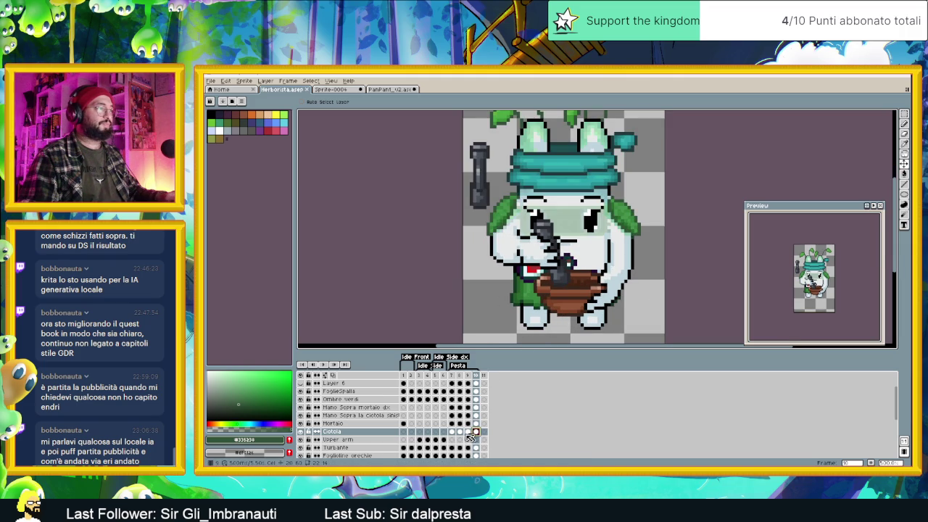
click(452, 431)
click(462, 431)
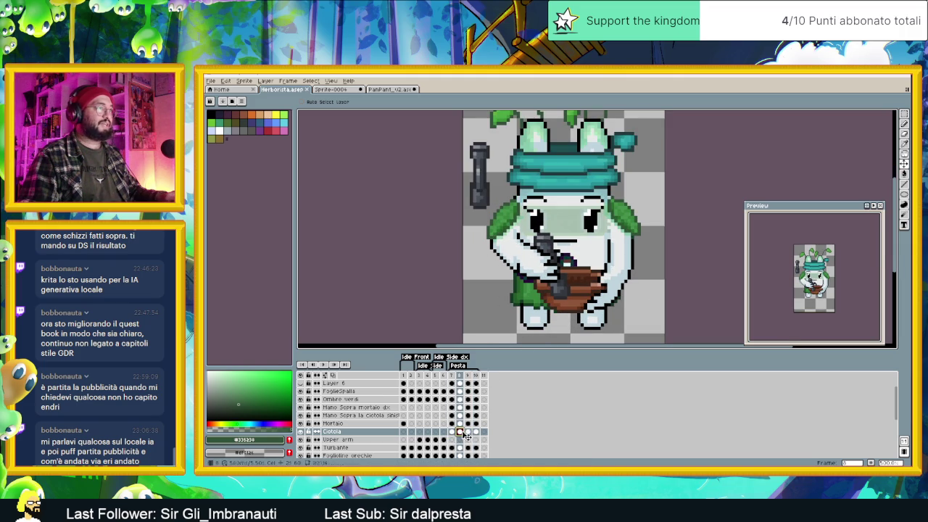
Step: Nudge the selected bowl on frame 8 by a pixel and compare it across frames 7–10
click(904, 114)
drag(523, 261, 632, 321)
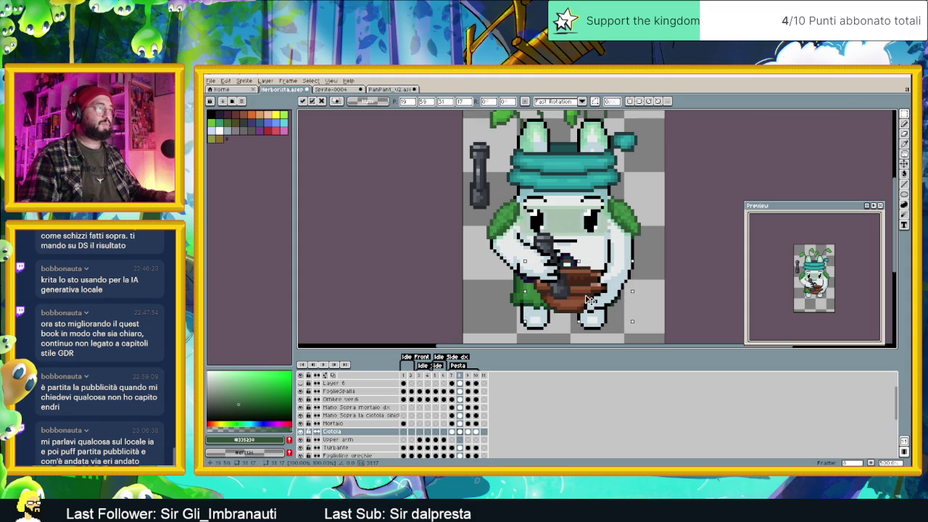
key(Down)
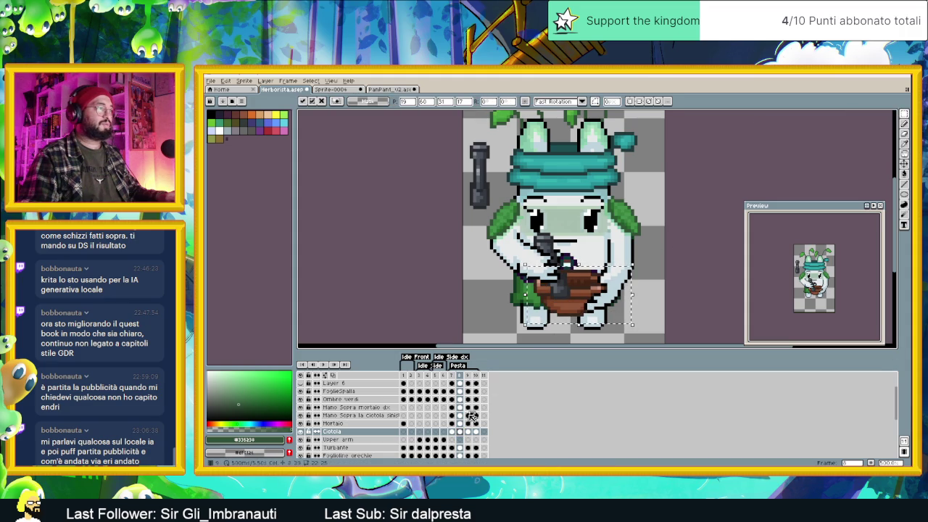
key(Up)
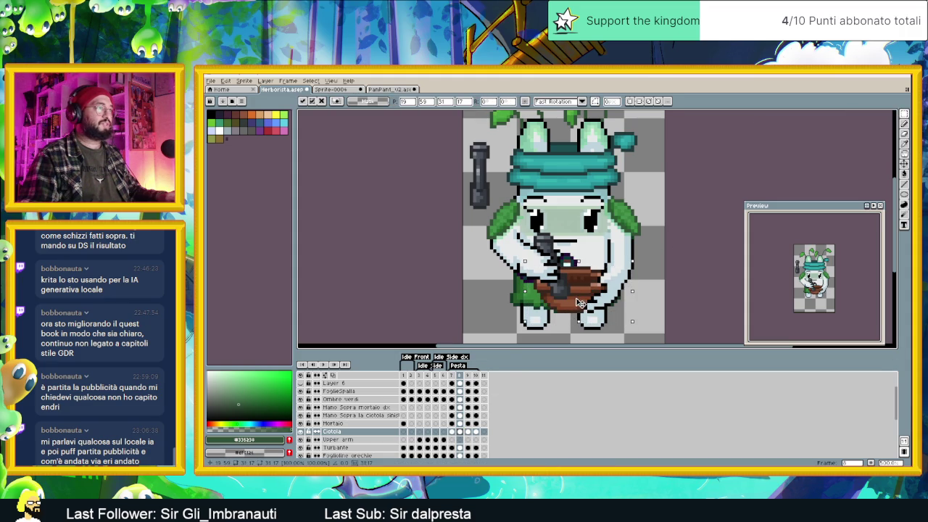
key(Up)
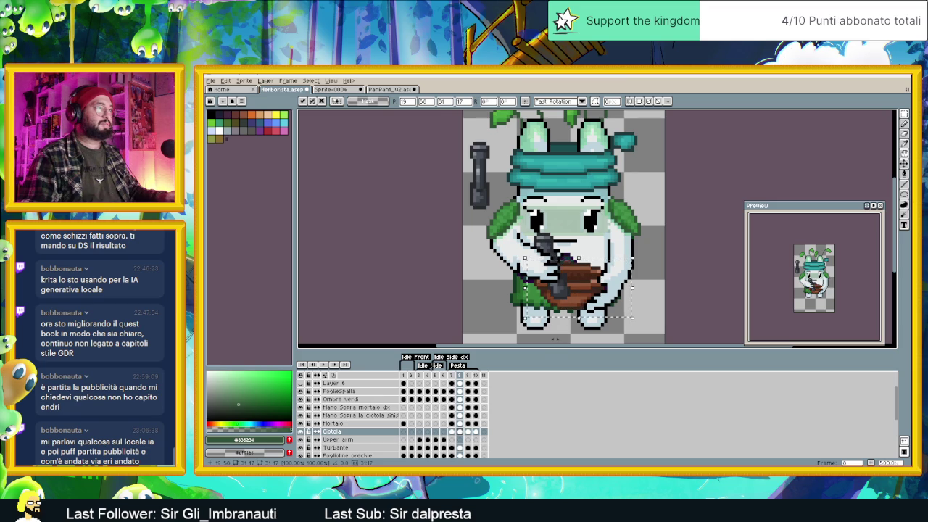
click(452, 432)
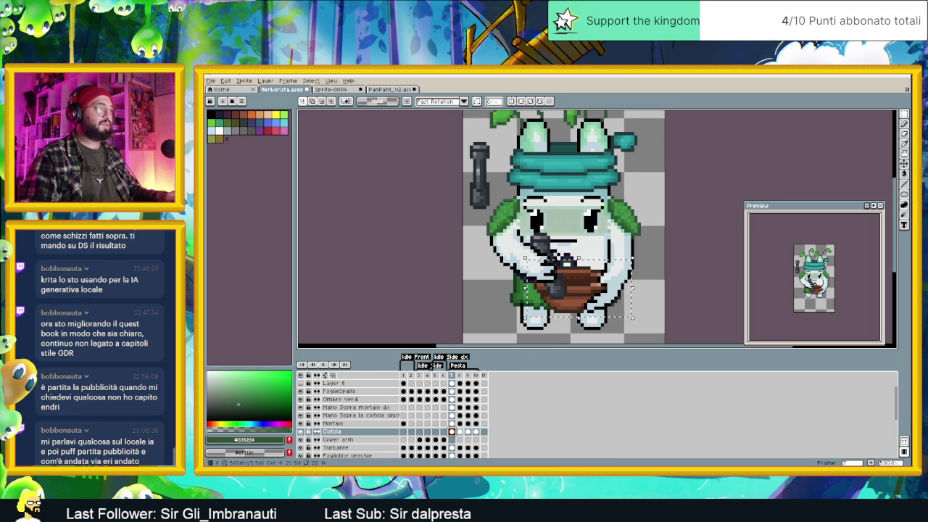
key(Right)
click(468, 431)
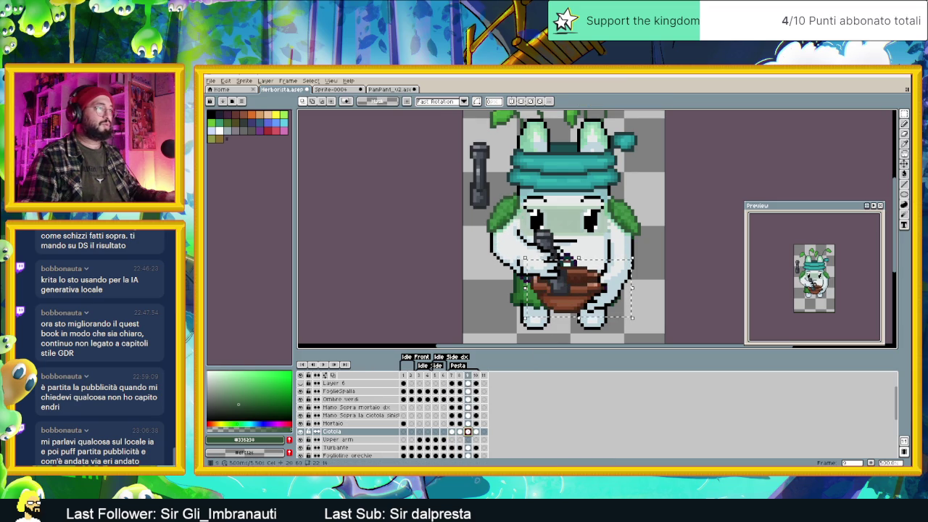
key(Right)
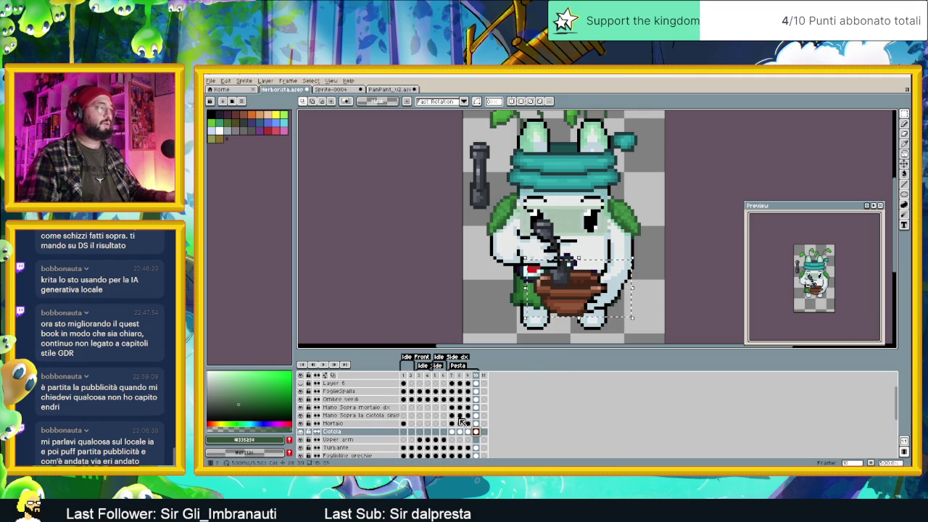
click(452, 431)
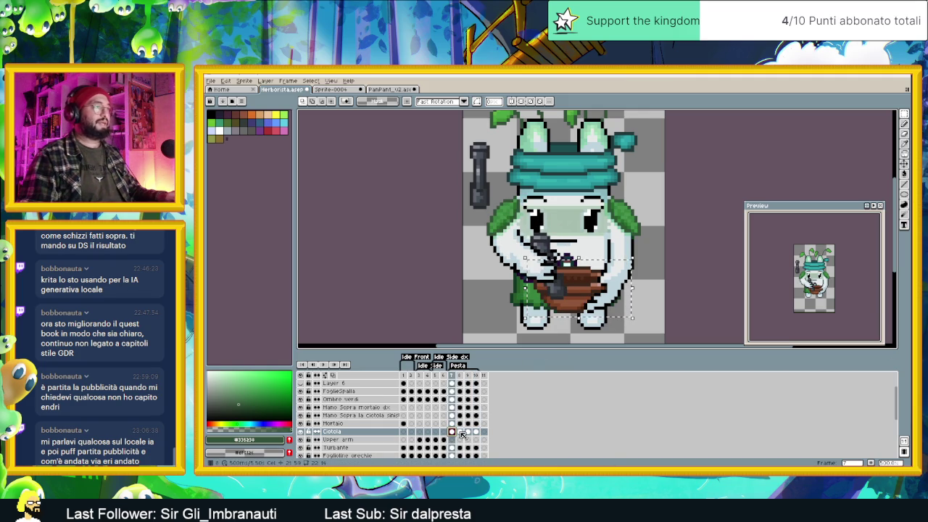
click(461, 433)
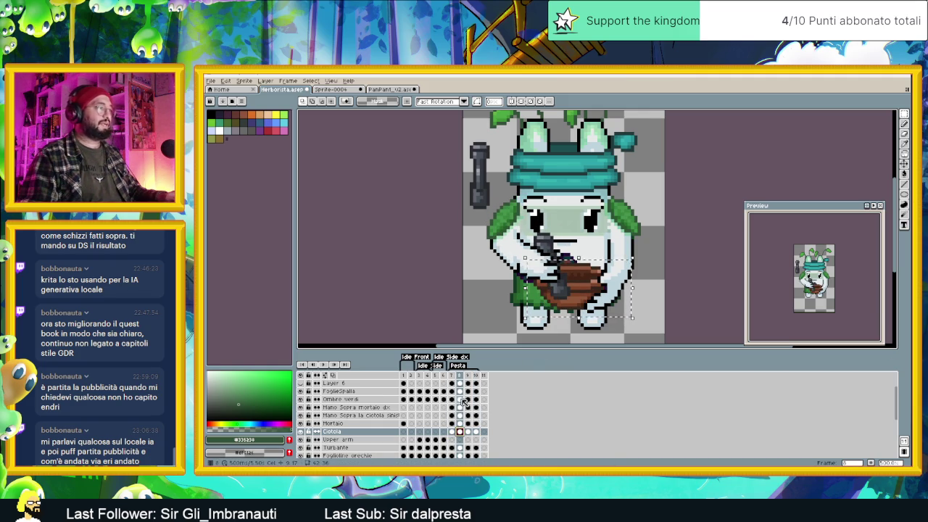
Step: Shift the hand-and-bowl artwork one pixel left on frame 8 of the hand-over-bowl layer
click(462, 415)
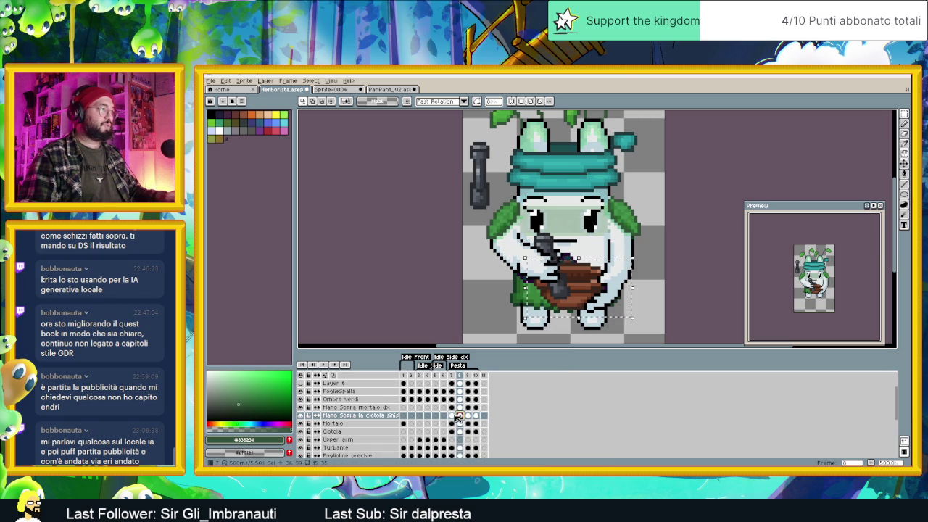
key(Left)
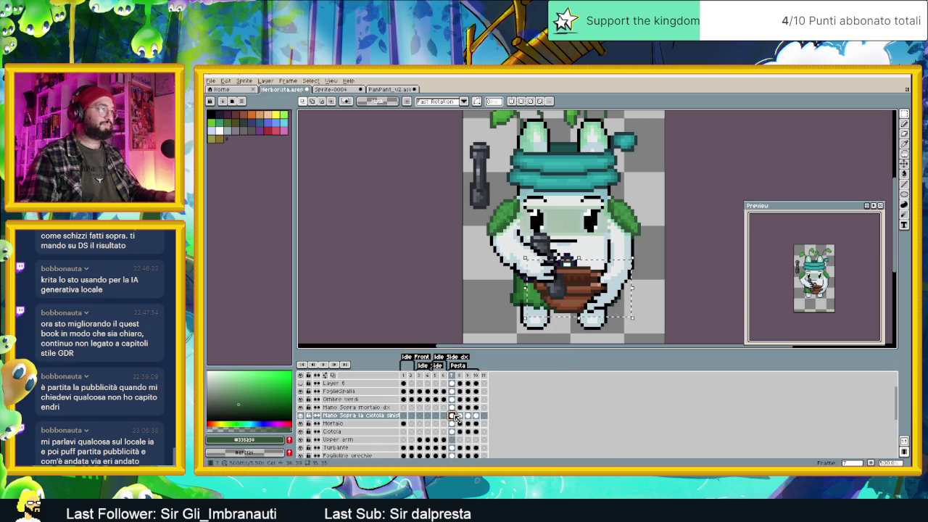
click(462, 417)
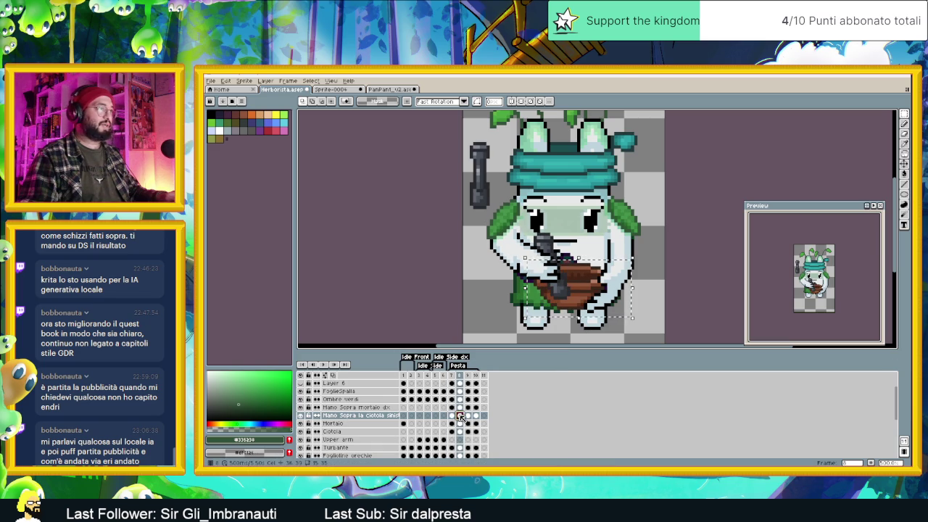
mouse_move(653, 257)
mouse_down()
mouse_move(592, 314)
mouse_move(604, 303)
mouse_up()
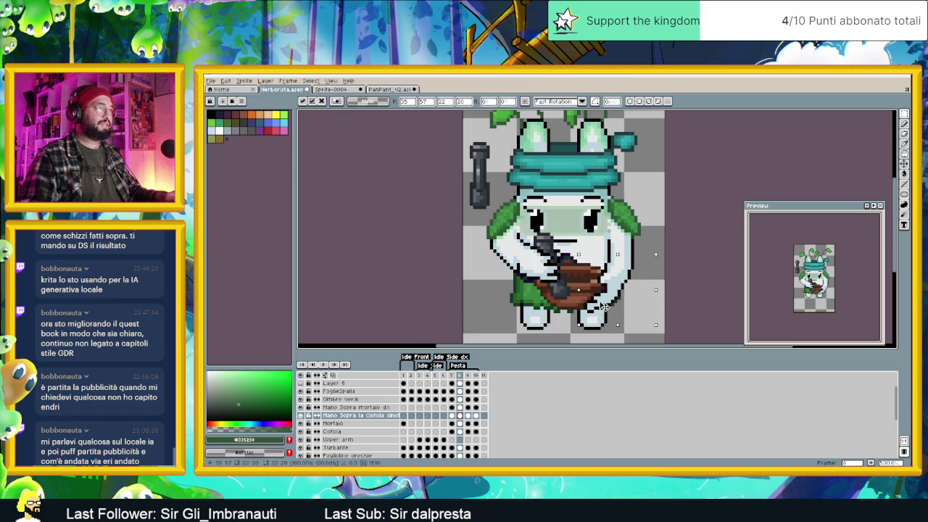
key(Left)
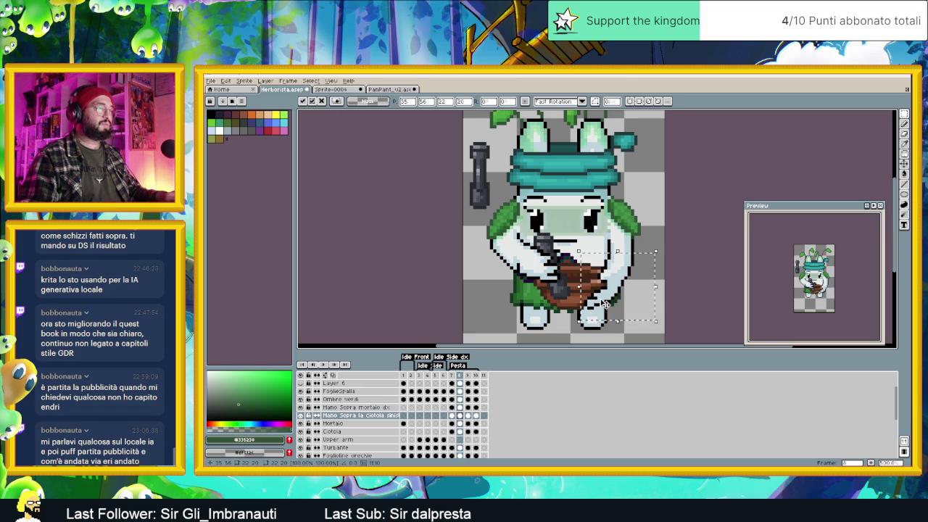
key(ctrl+d)
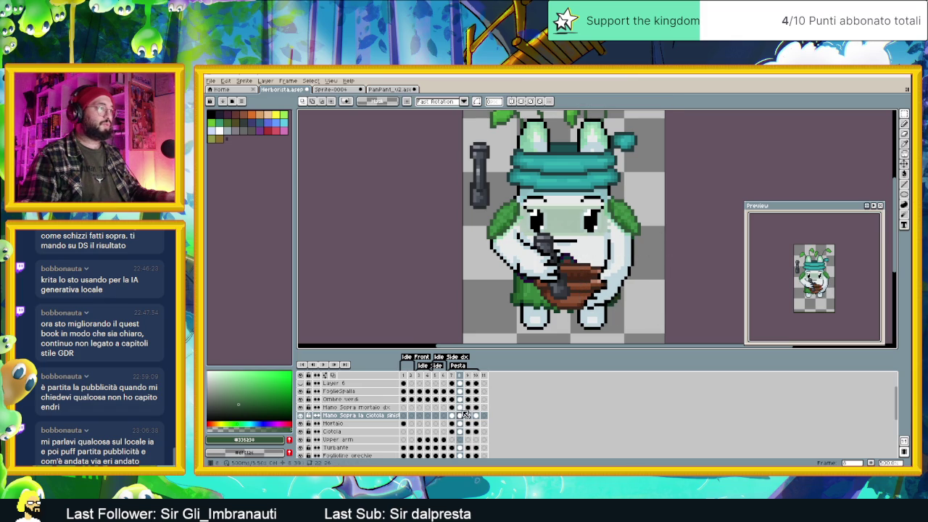
key(comma)
key(period)
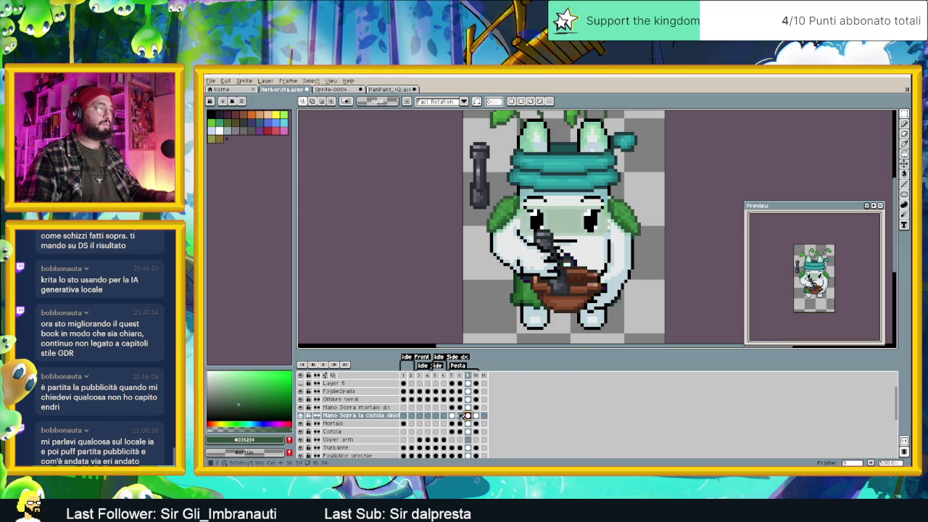
Step: Reposition the hand-and-bowl artwork on frame 9
click(452, 415)
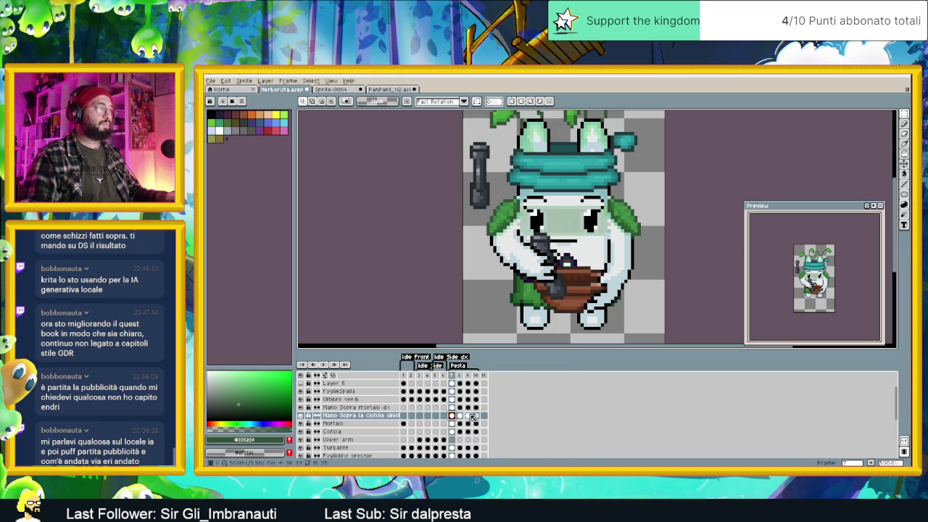
click(469, 416)
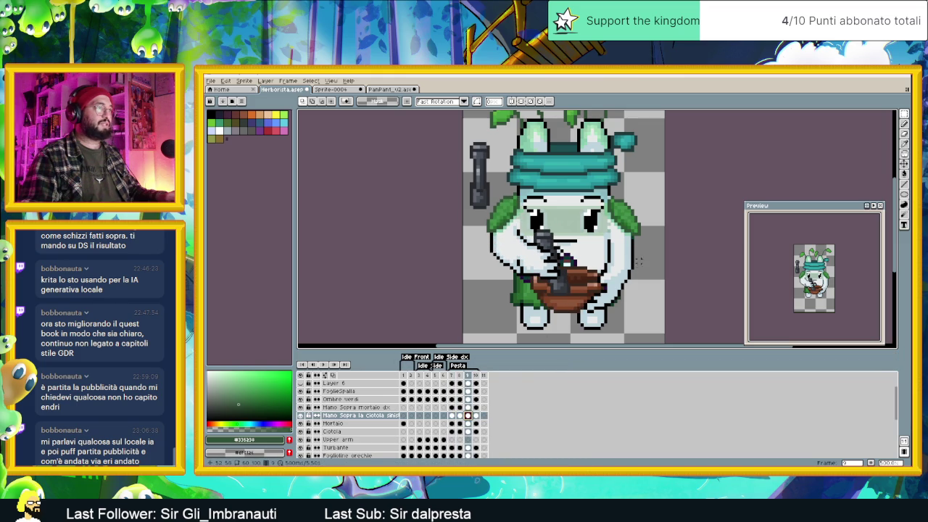
drag(638, 256, 571, 316)
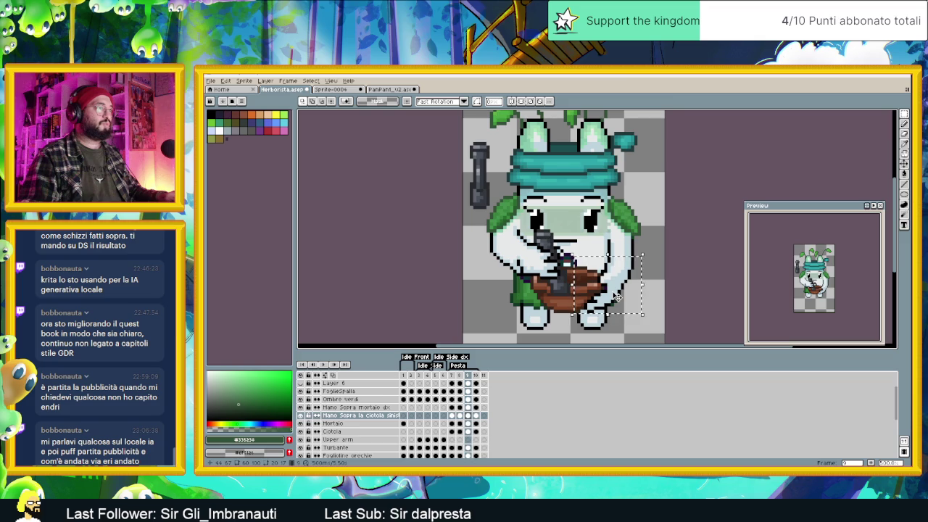
click(616, 297)
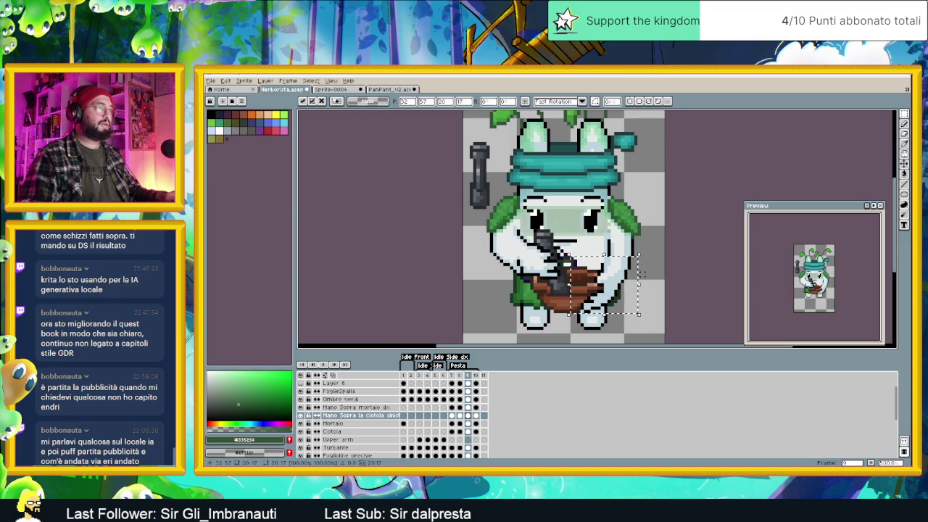
key(ctrl+d)
Step: Zoom in and pick black from the sprite outline with the Pencil
scroll(620, 269, up, 1)
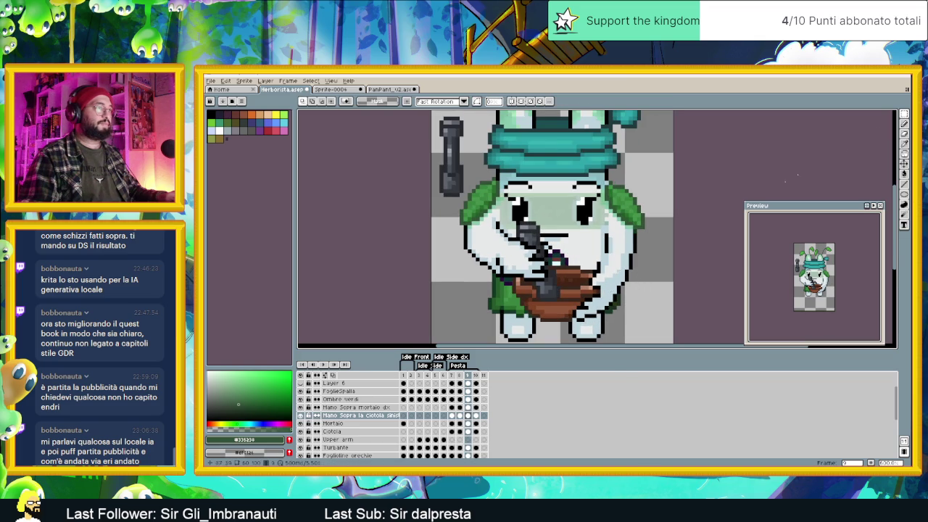
click(904, 123)
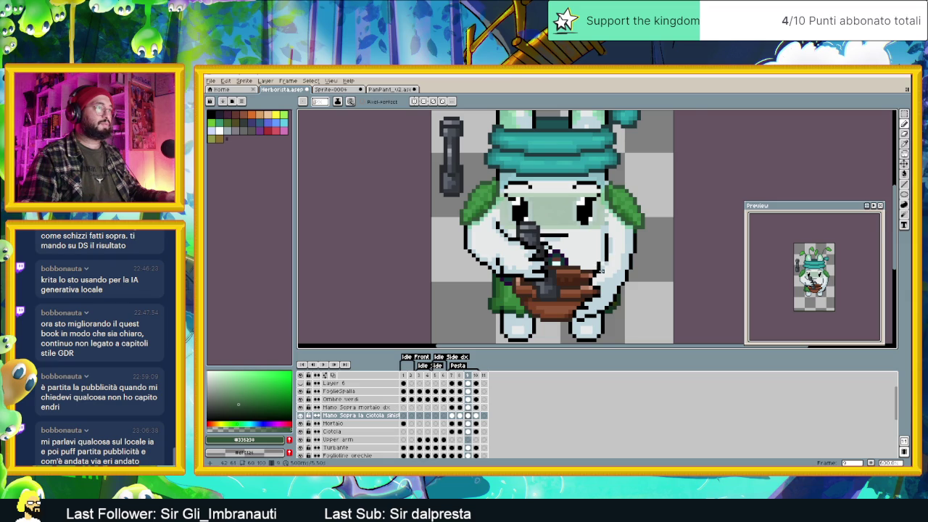
scroll(600, 268, up, 3)
alt+click(598, 252)
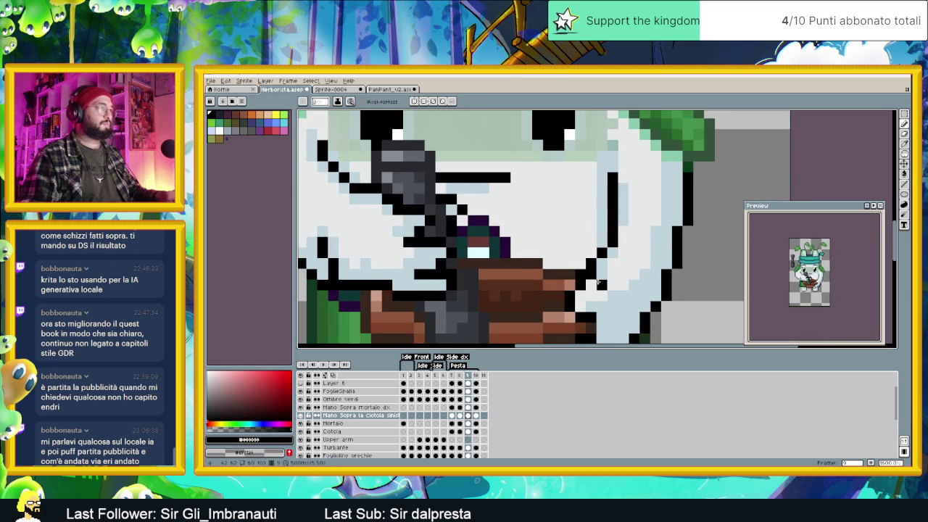
Step: Compare the hand over the bowl on frames 8 and 9, sampling a light colour
scroll(602, 283, down, 3)
click(460, 415)
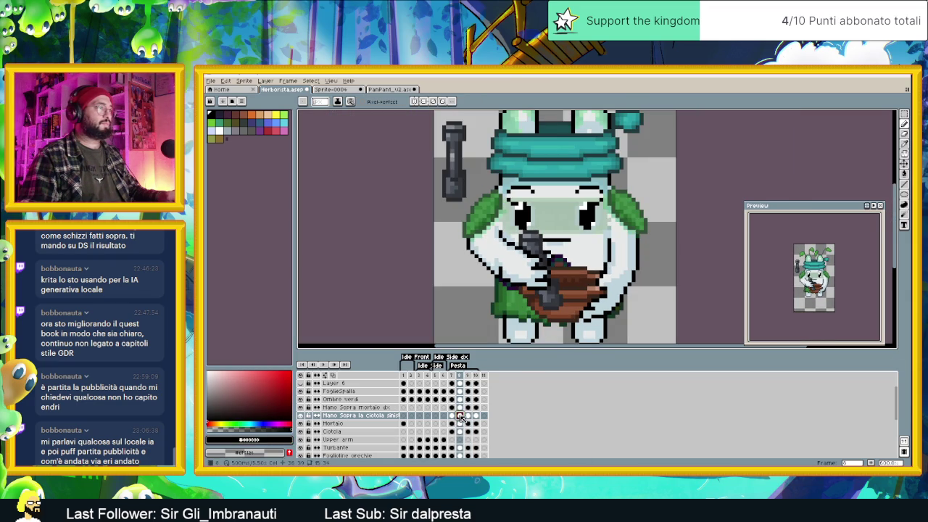
click(466, 414)
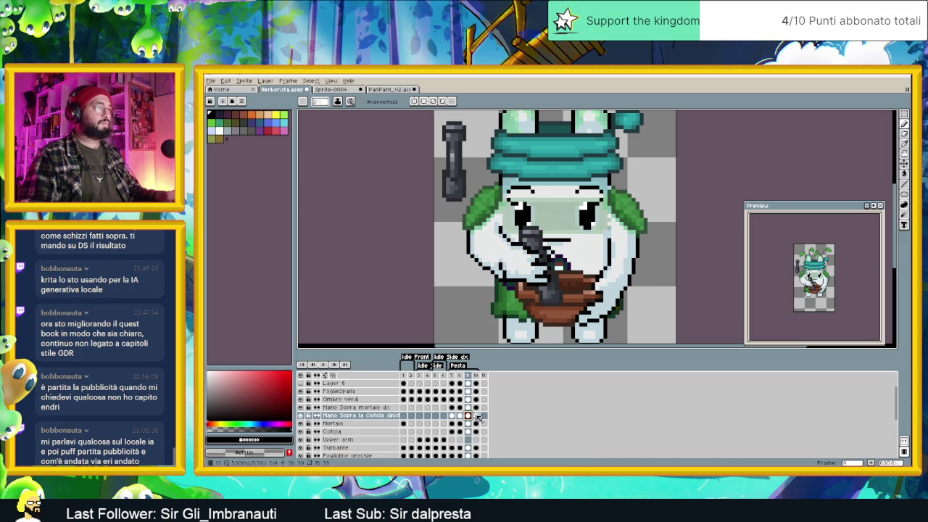
scroll(600, 269, up, 1)
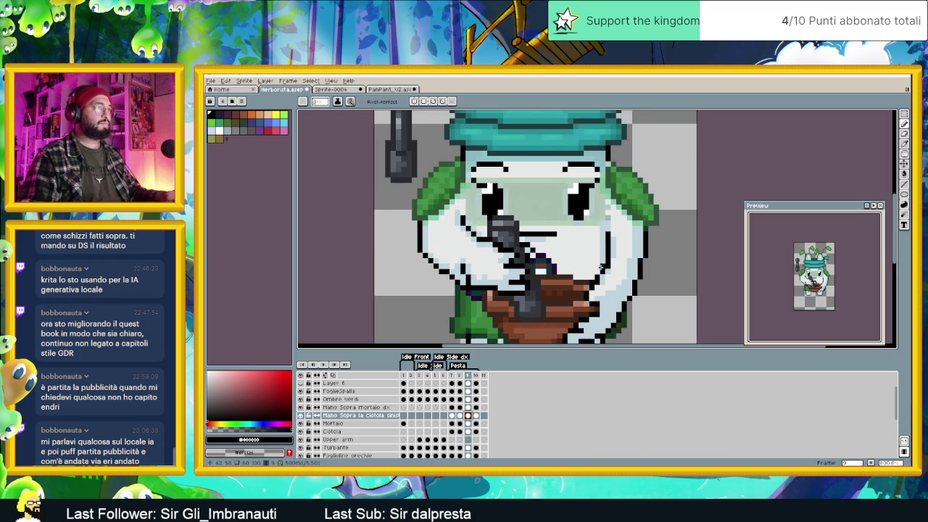
alt+click(603, 268)
scroll(612, 294, down, 1)
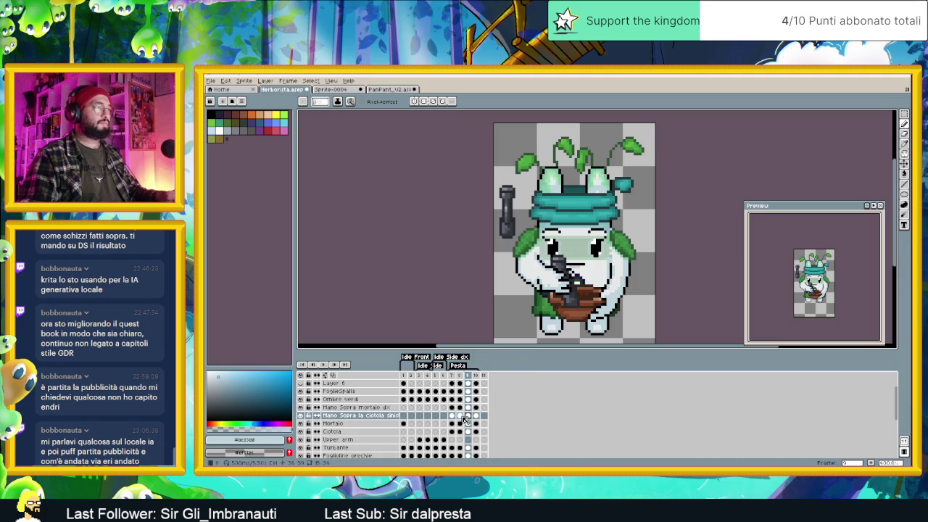
click(462, 416)
click(469, 416)
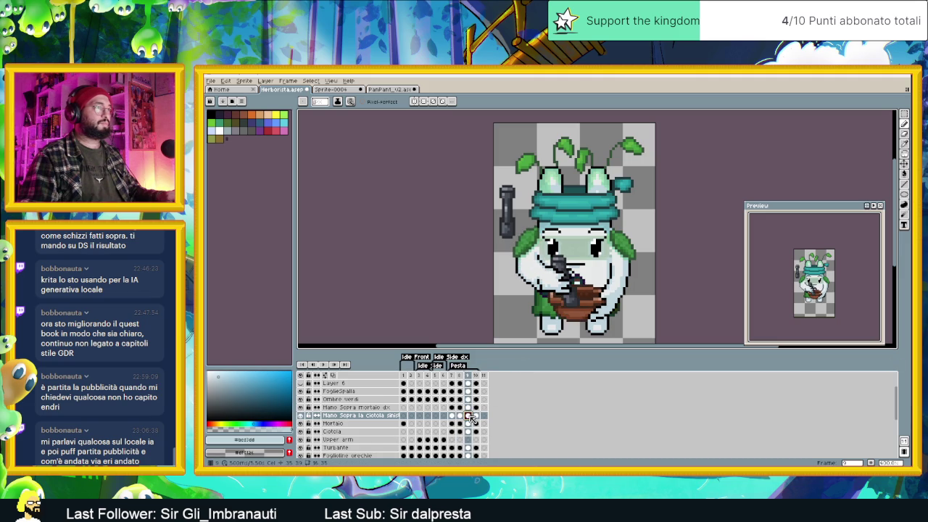
scroll(608, 272, up, 1)
key(alt)
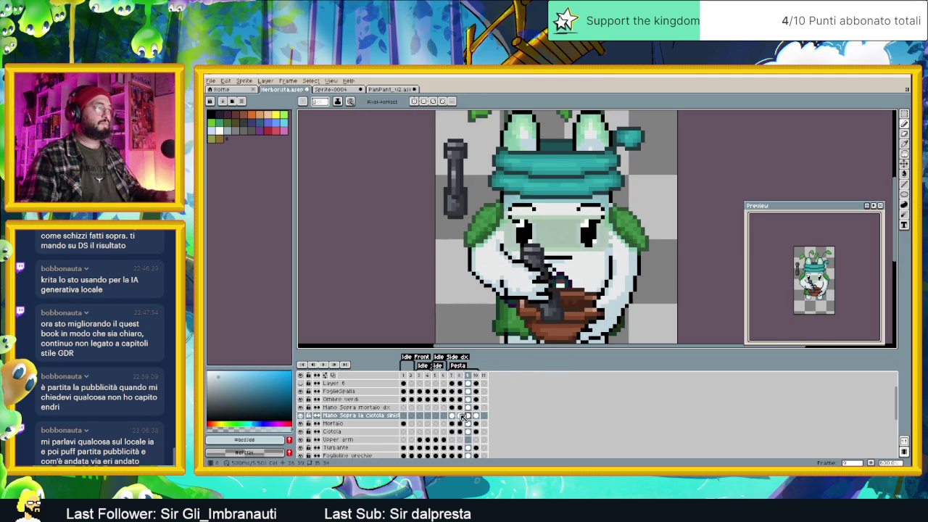
Step: Step through frames 7 to 10, play the grinding animation, and settle on frame 10
click(461, 416)
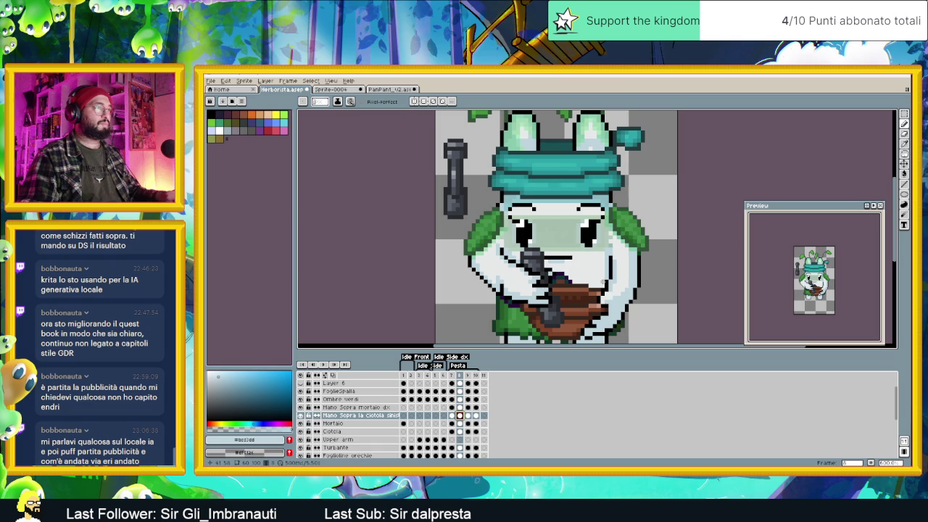
click(453, 415)
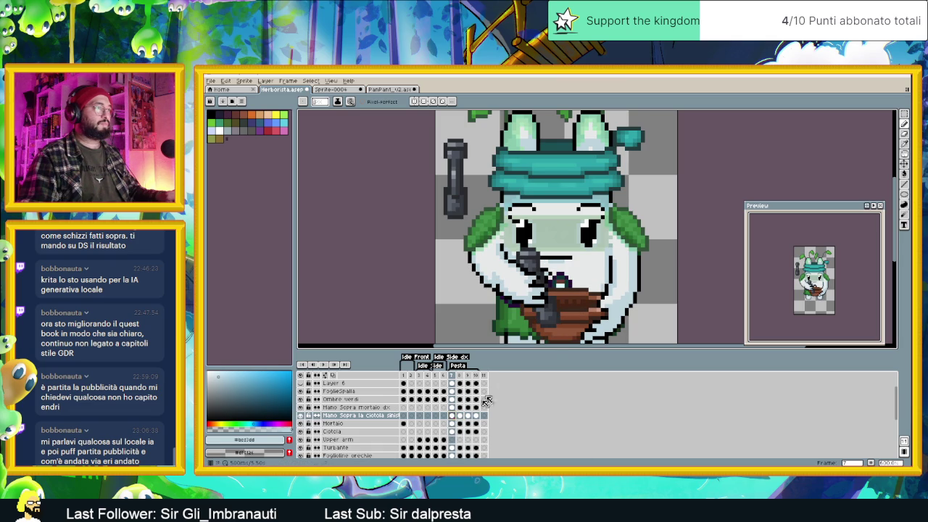
click(461, 416)
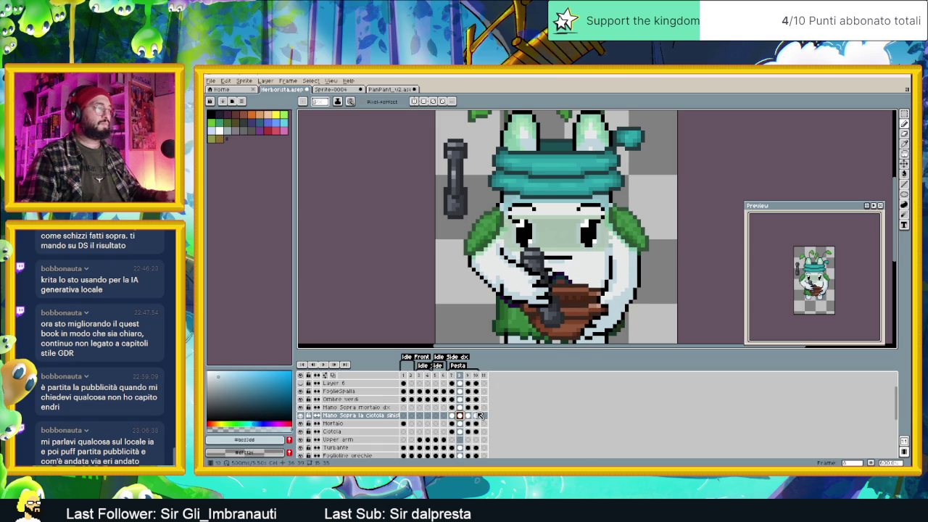
click(468, 416)
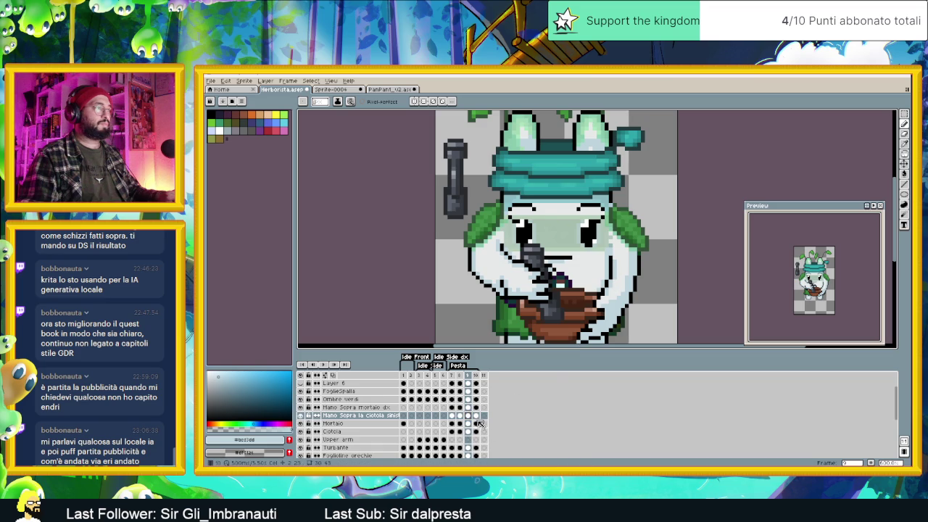
click(477, 416)
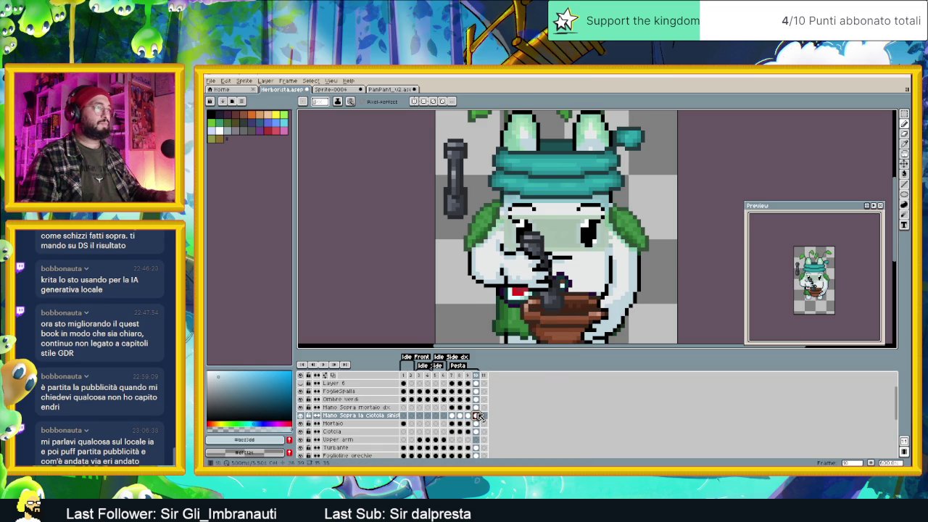
key(Return)
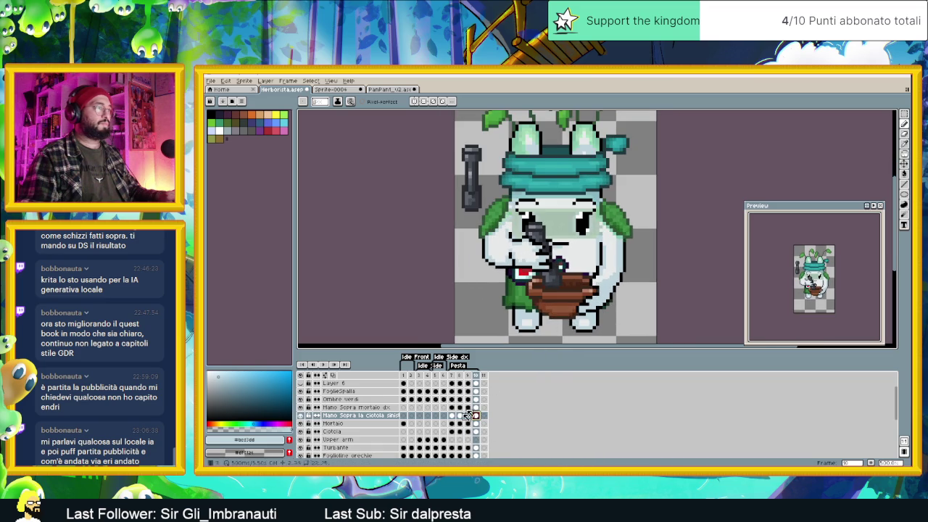
click(452, 416)
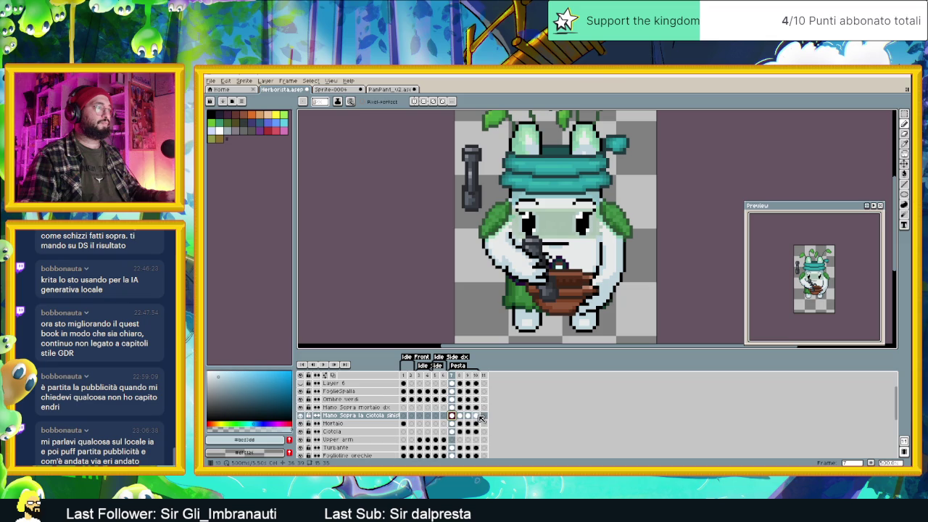
click(477, 416)
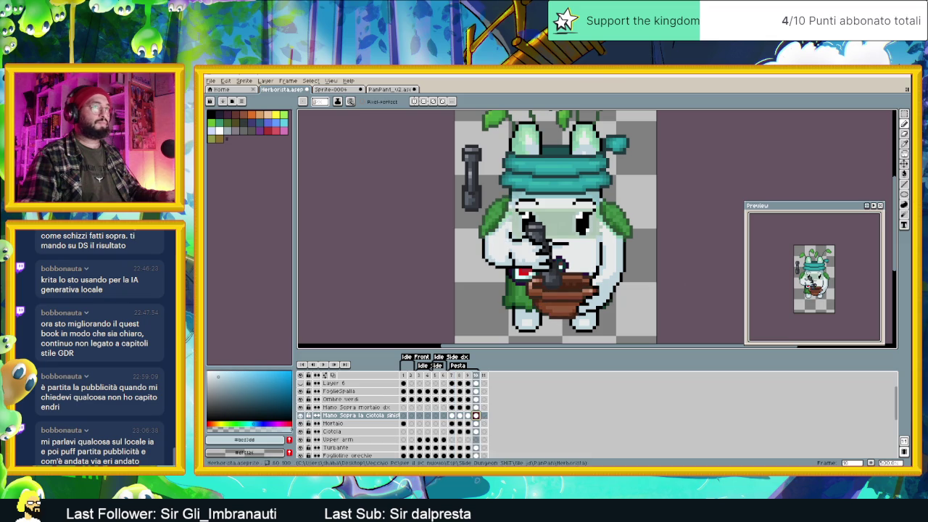
Step: Marquee-select the hand and bowl area on frame 10
key(w)
key(m)
drag(635, 249, 570, 327)
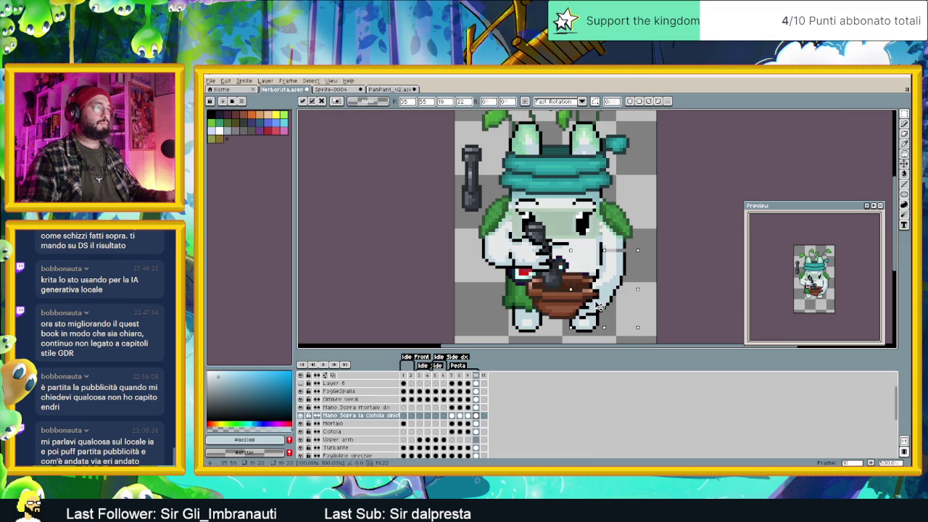
Step: Sample black from the outline and light greys from the face as drawing colours
key(i)
scroll(591, 247, up, 2)
scroll(591, 246, up, 2)
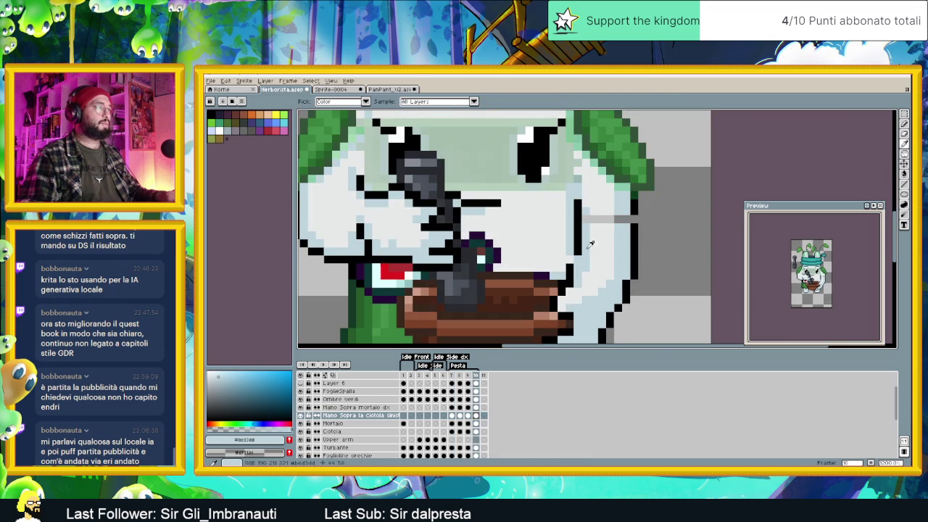
click(577, 246)
key(b)
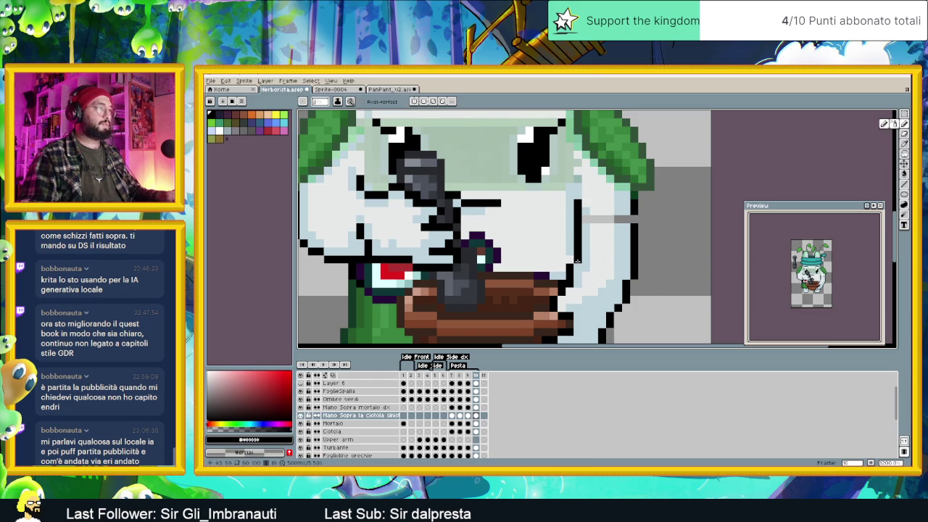
alt+click(586, 217)
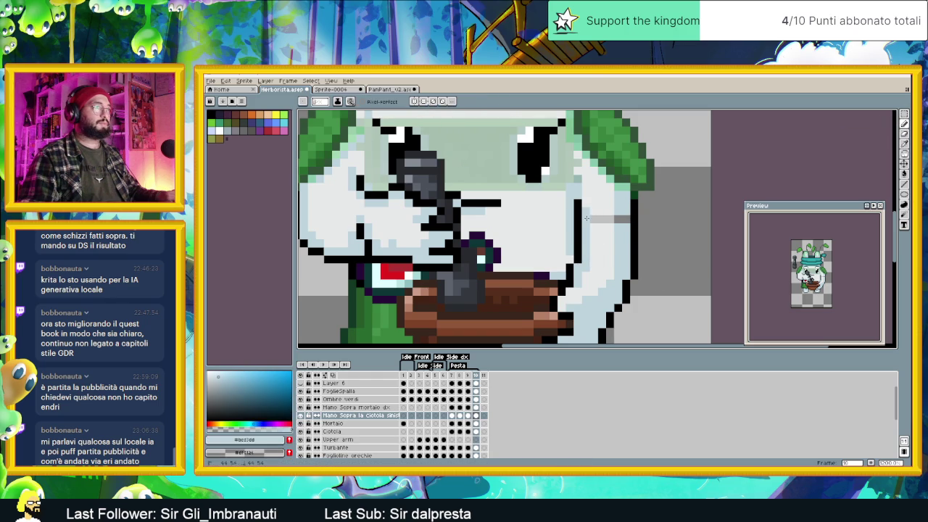
alt+click(606, 218)
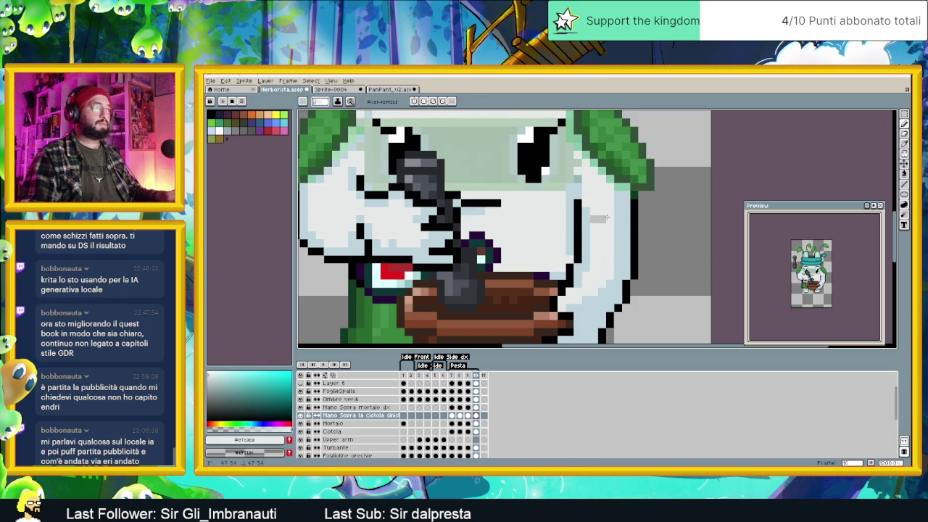
Step: Zoom out to the full sprite and play the grinding animation
scroll(595, 219, down, 2)
scroll(596, 218, down, 1)
scroll(596, 219, down, 1)
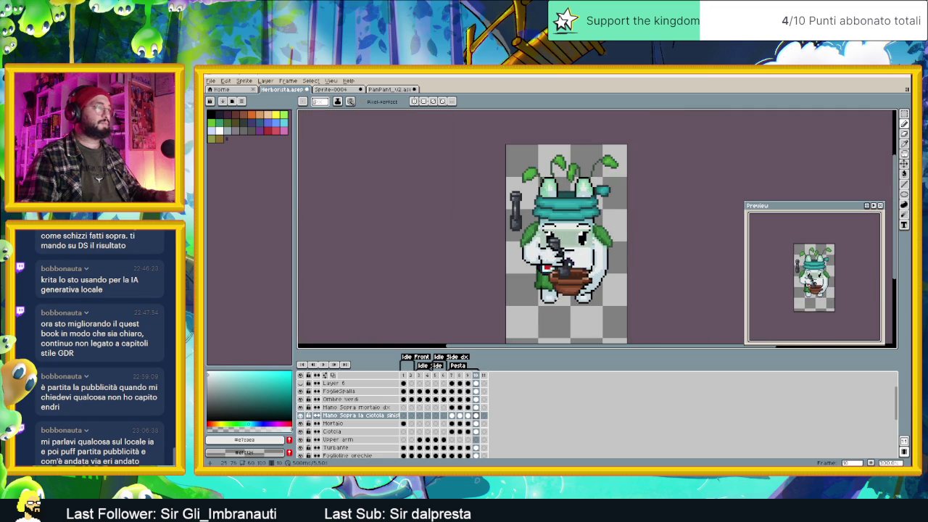
click(324, 364)
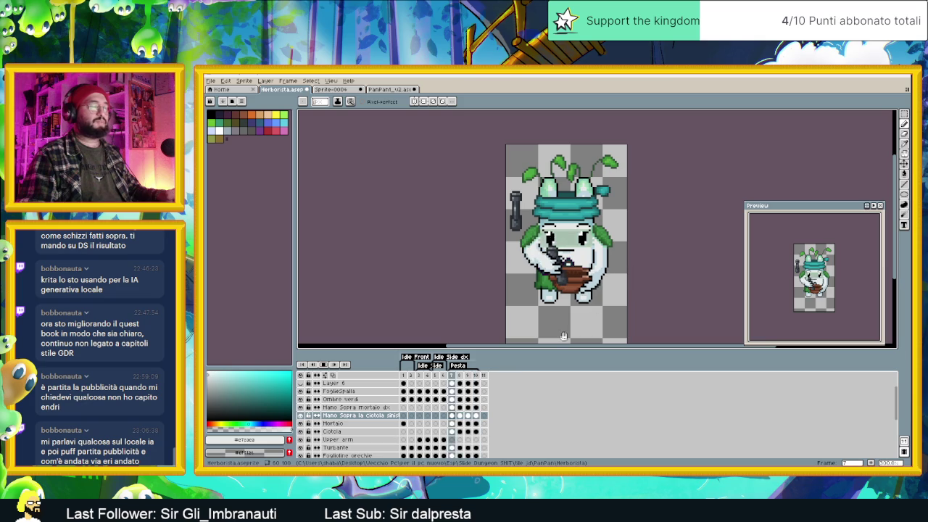
Step: Save Herborista.aseprite, then go to the FoglieSpalla cel at frame 8
key(ctrl+s)
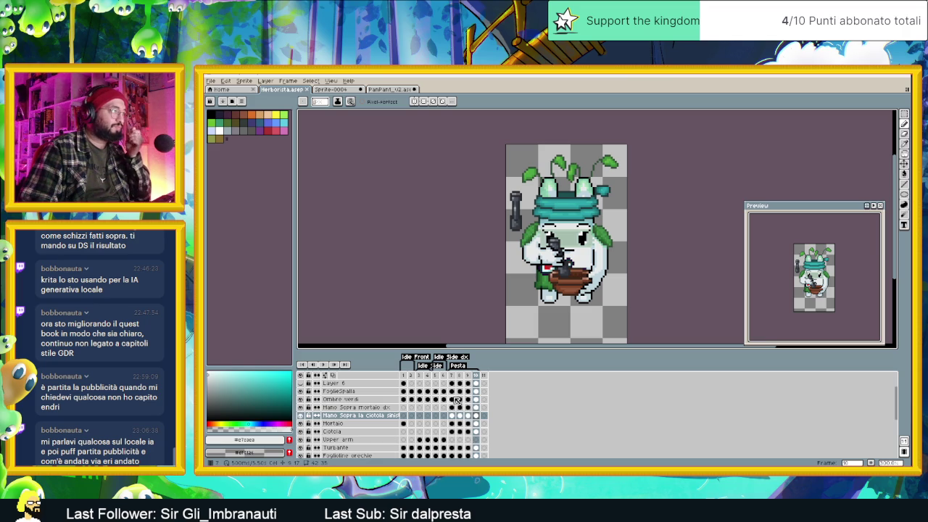
click(453, 400)
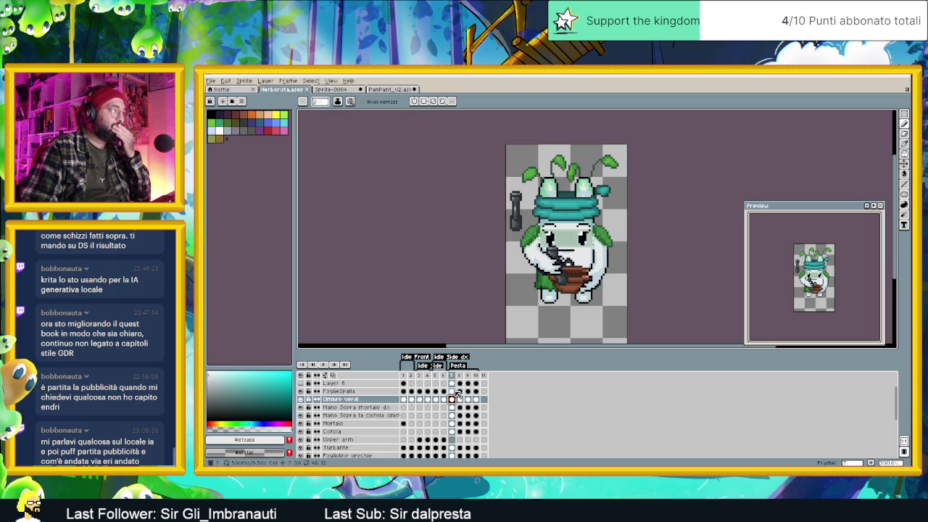
click(455, 391)
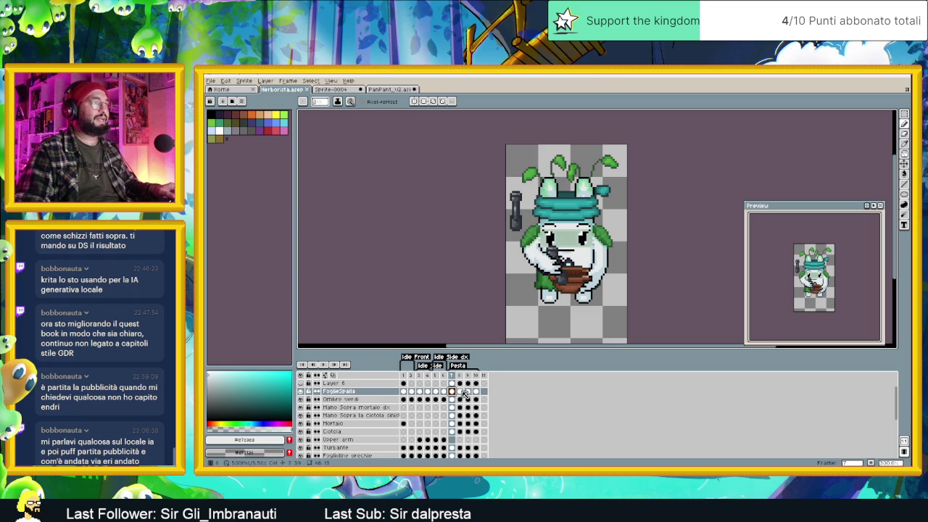
click(461, 392)
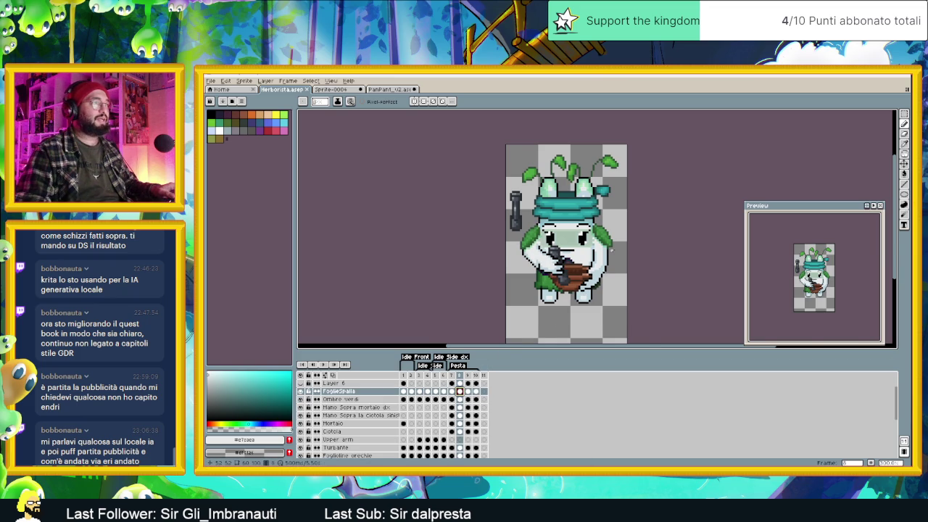
Step: Reposition the right shoulder leaf in frame 8, undoing a stray black bar
scroll(638, 218, up, 2)
scroll(637, 217, up, 1)
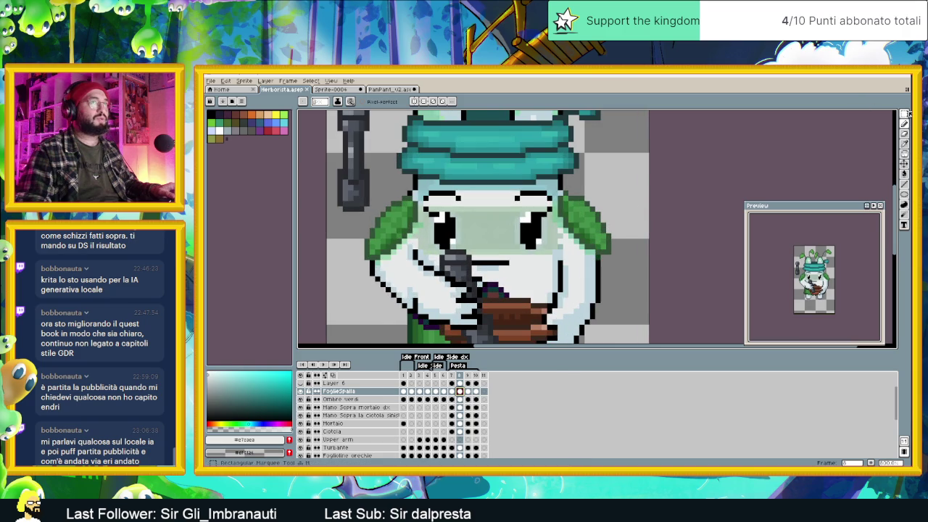
click(903, 115)
mouse_move(596, 197)
mouse_down()
mouse_move(626, 254)
mouse_move(600, 243)
mouse_up()
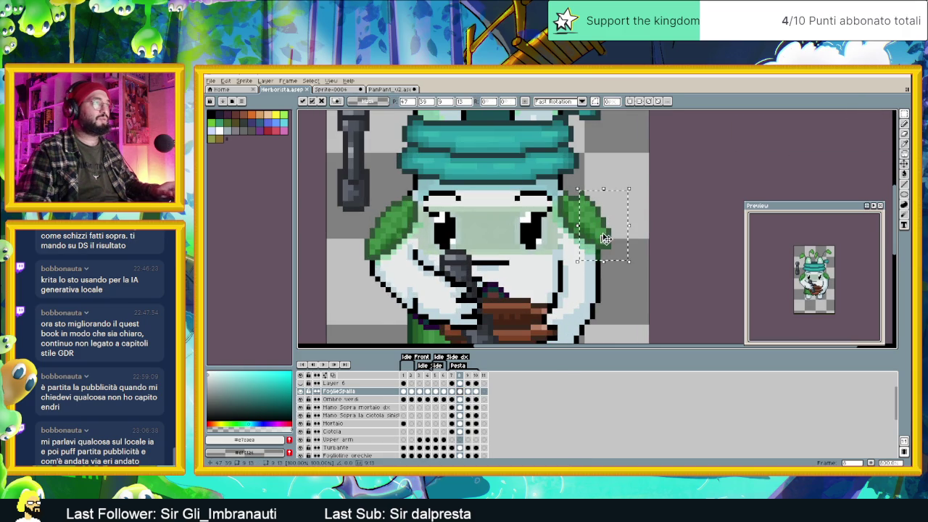
key(Return)
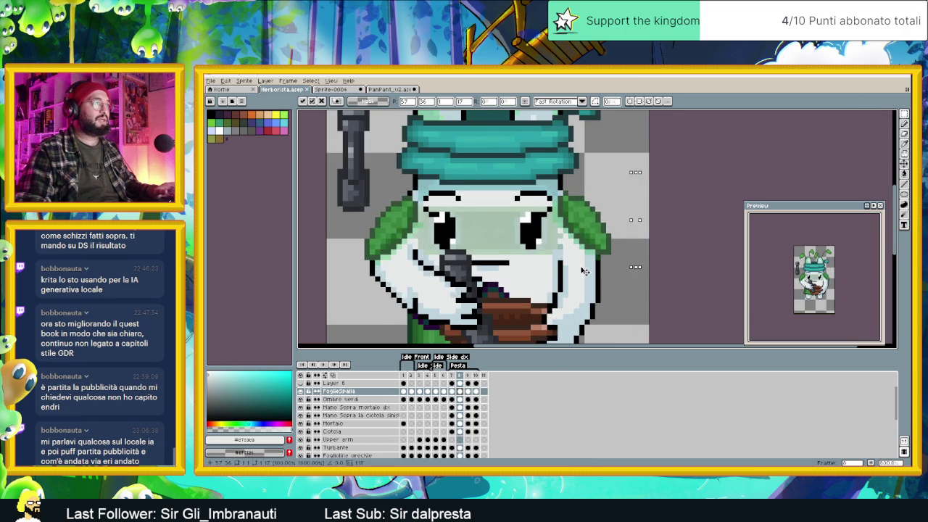
drag(616, 187, 616, 226)
key(ctrl+z)
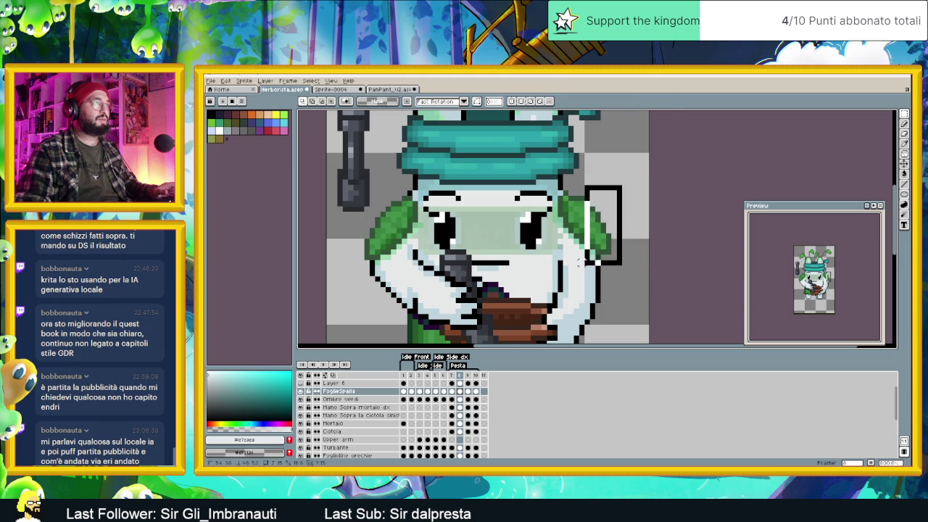
click(621, 204)
click(640, 182)
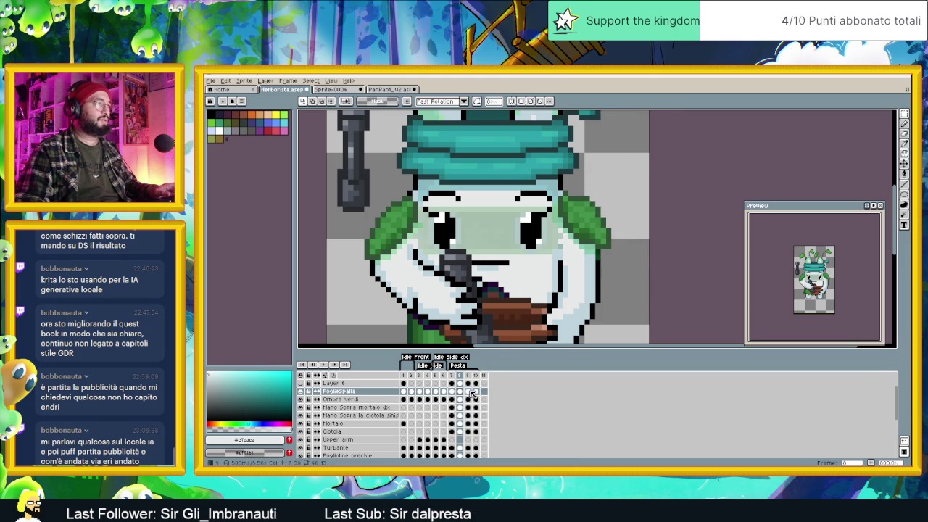
Step: Nudge the right shoulder leaf one pixel left in frame 9
click(468, 391)
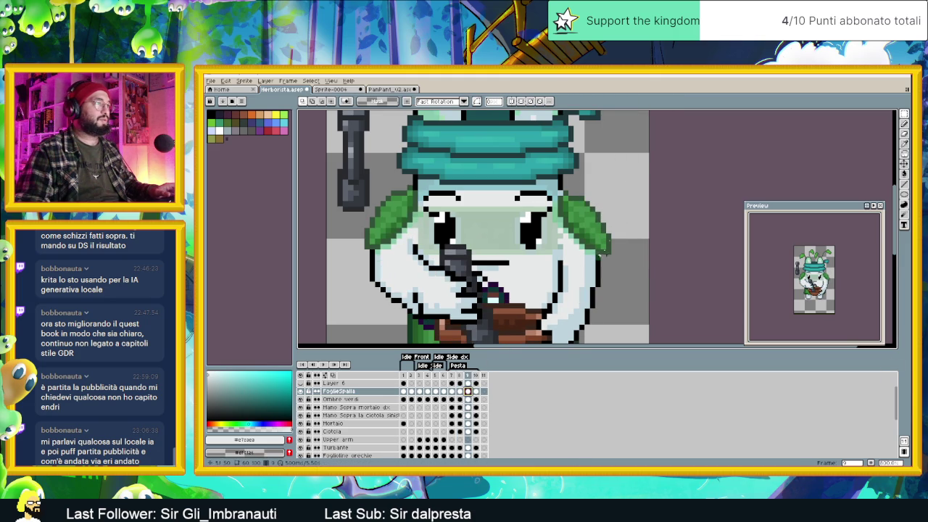
drag(628, 178, 551, 266)
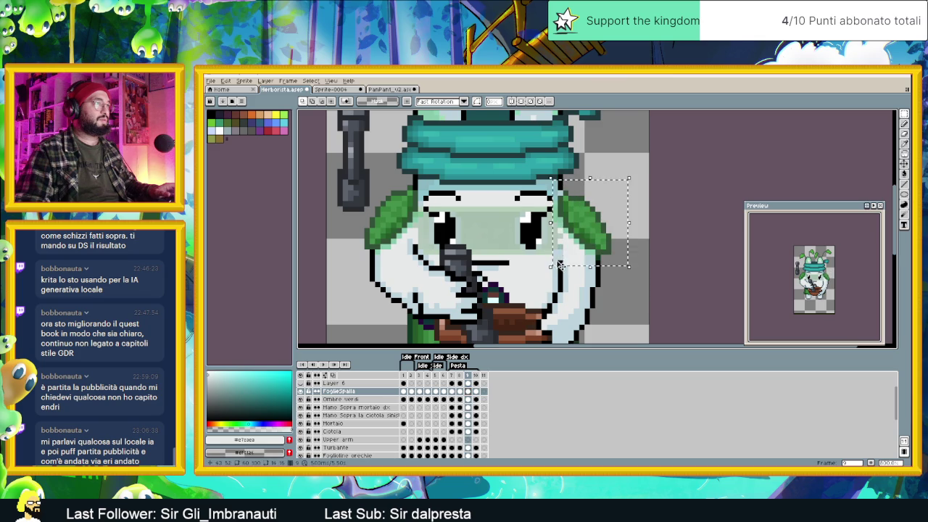
key(Left)
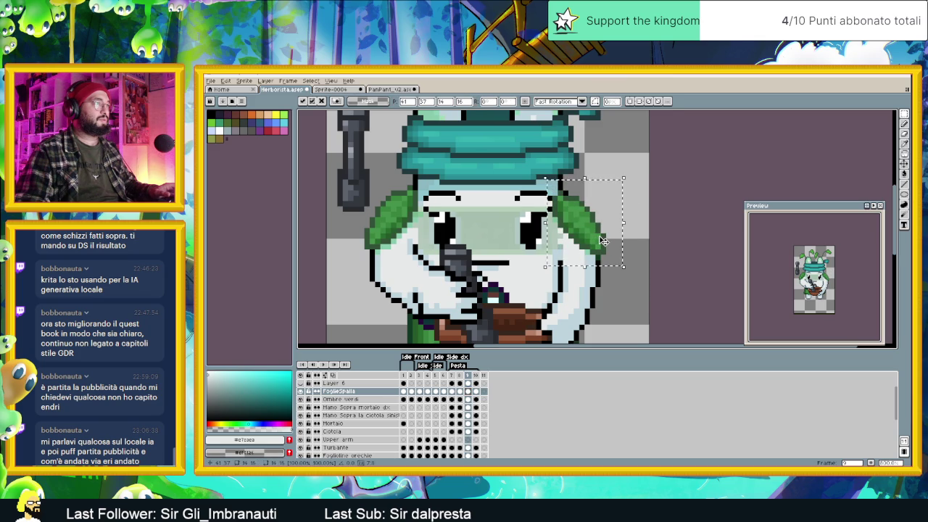
key(ctrl+d)
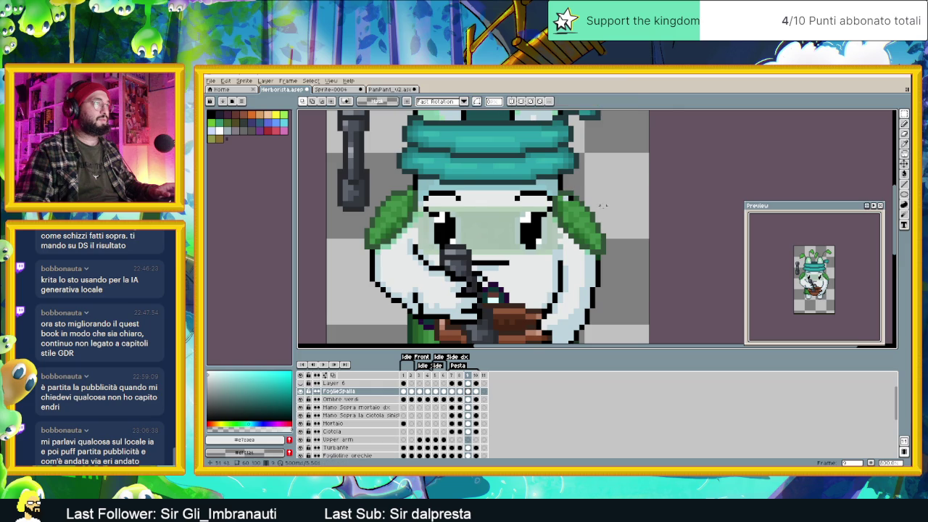
Step: Compare frame 10 with frame 7 and select the right shoulder leaf in frame 10
scroll(602, 200, down, 1)
scroll(602, 200, down, 1)
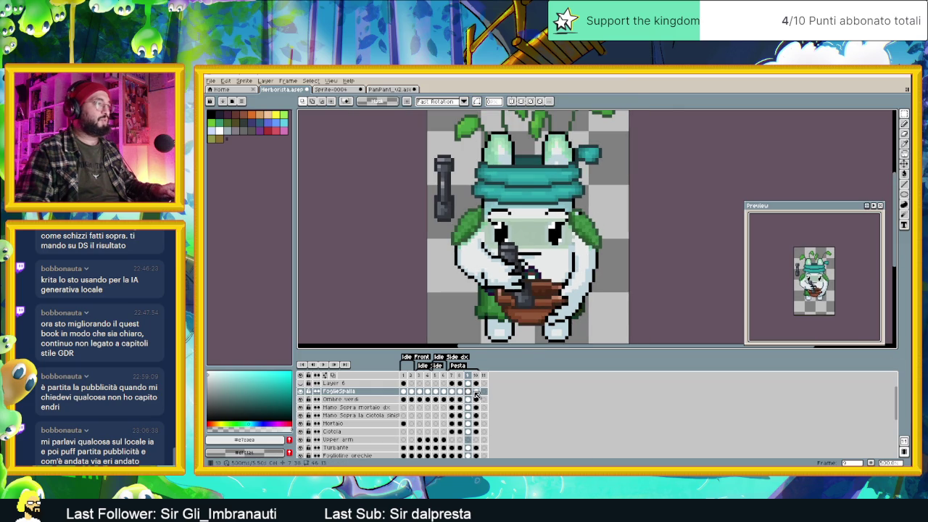
click(475, 392)
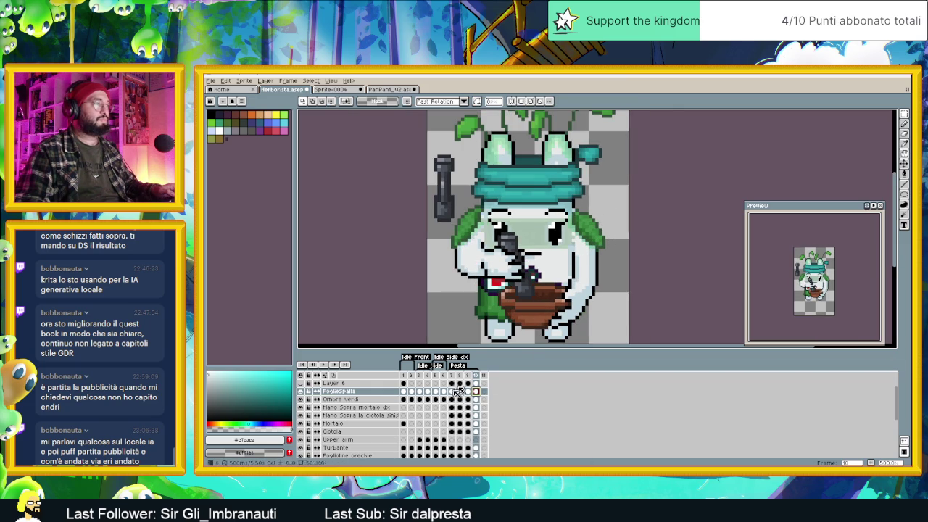
click(452, 391)
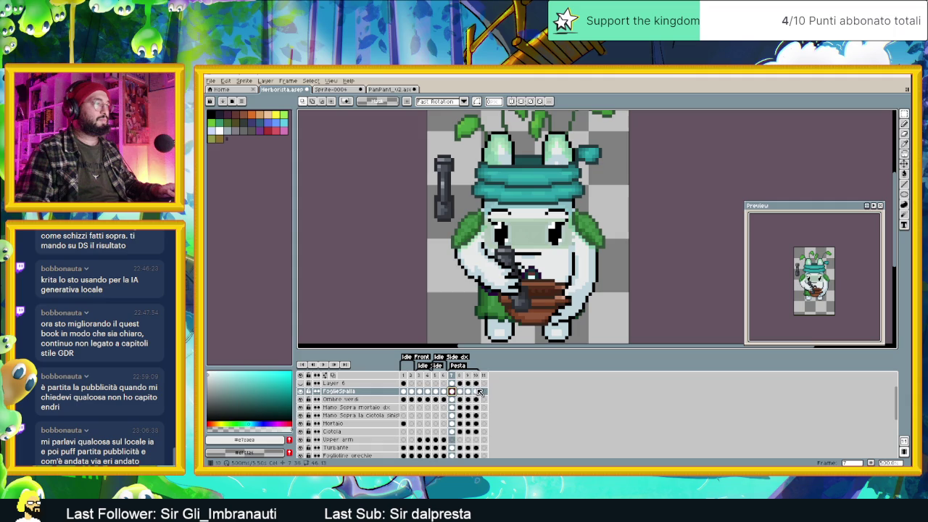
click(476, 392)
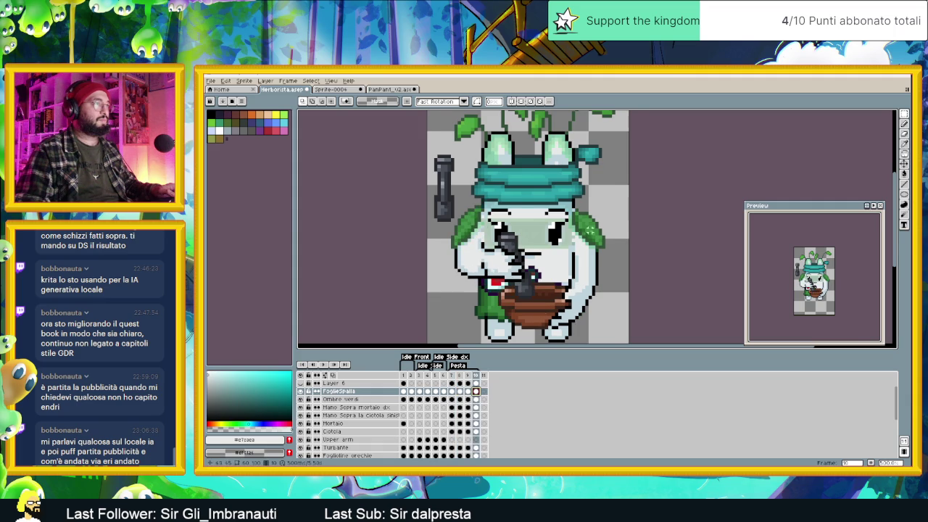
scroll(613, 192, up, 1)
scroll(612, 192, up, 1)
drag(616, 188, 548, 271)
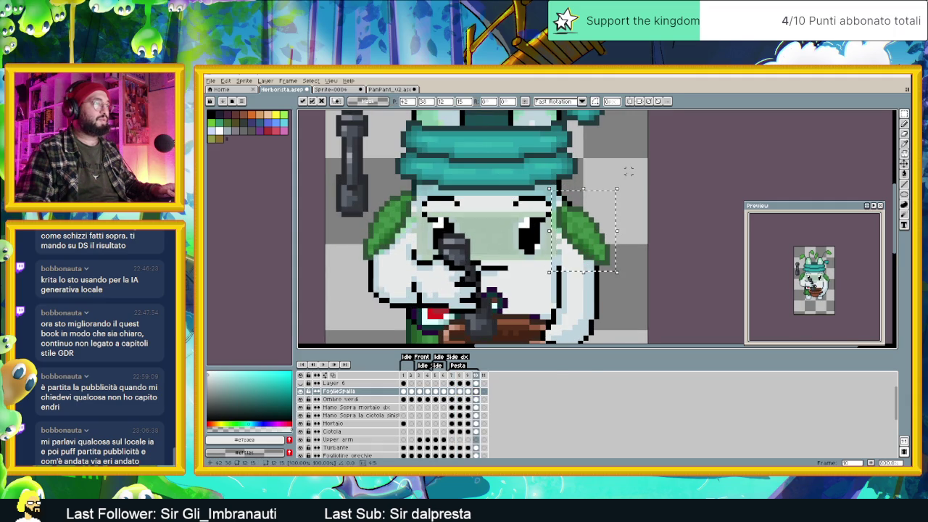
Step: Paint a row of dark green #335238 along the right leaf's top edge in frame 10
click(614, 215)
scroll(615, 215, up, 2)
key(i)
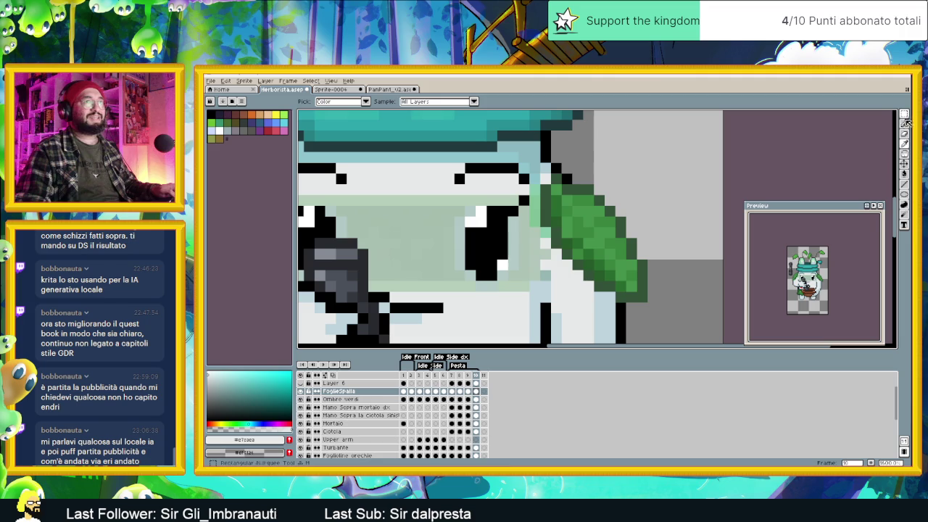
alt+click(568, 180)
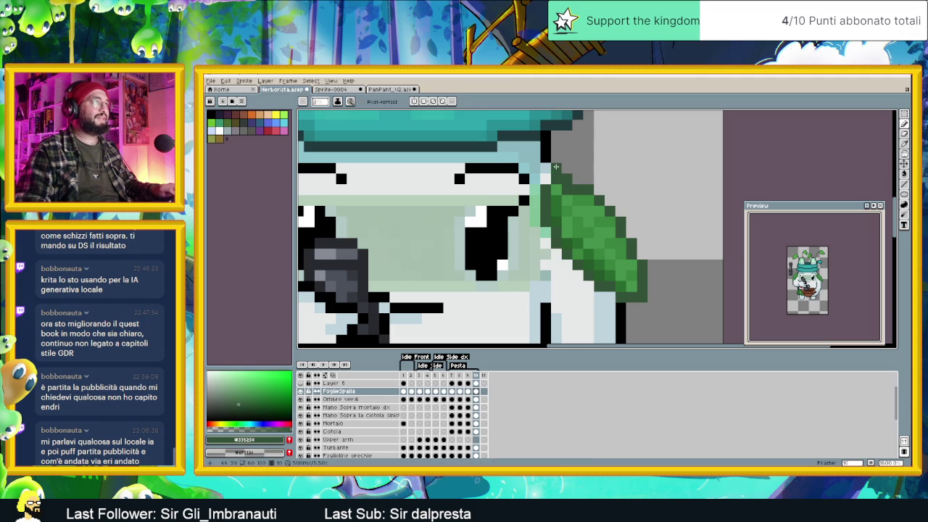
alt+click(570, 185)
drag(554, 179, 581, 178)
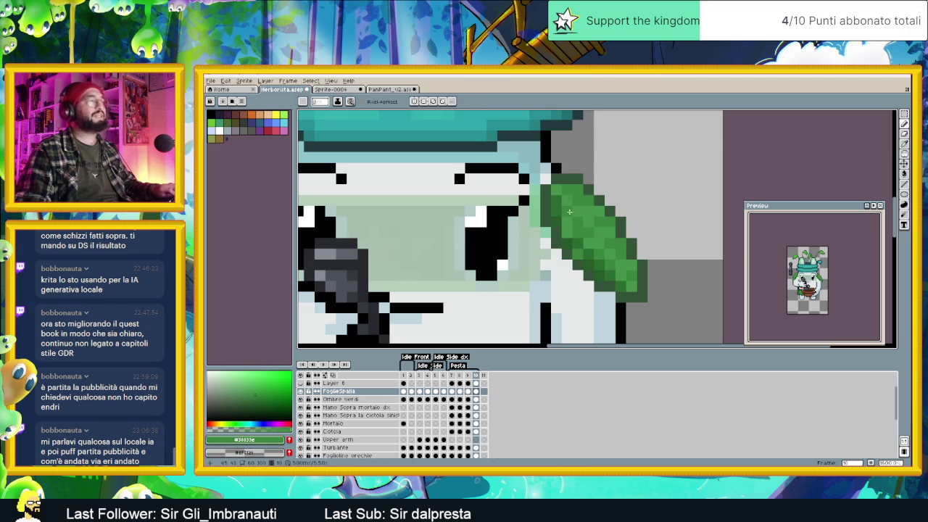
alt+click(545, 181)
Step: Check the leaf in frames 7 and 8 and sample the leaf green
scroll(555, 290, down, 1)
scroll(555, 290, down, 2)
scroll(555, 290, down, 1)
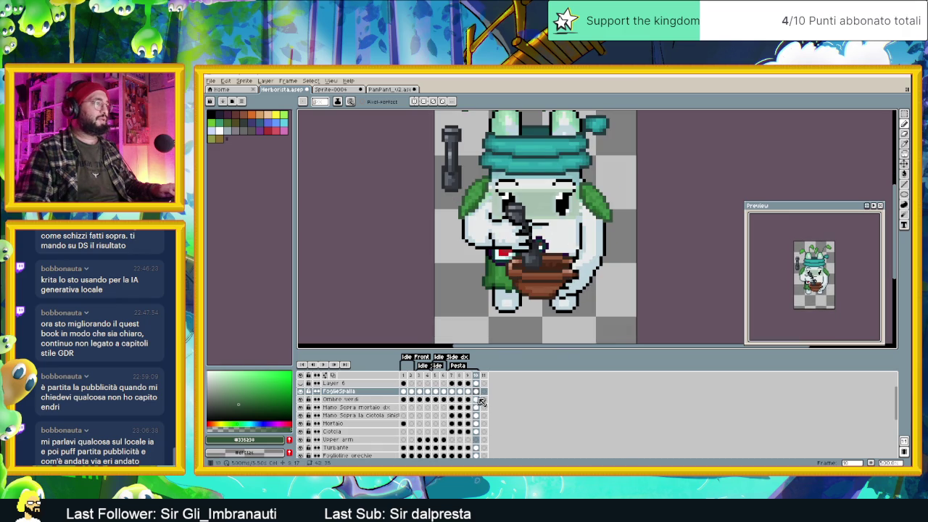
click(453, 391)
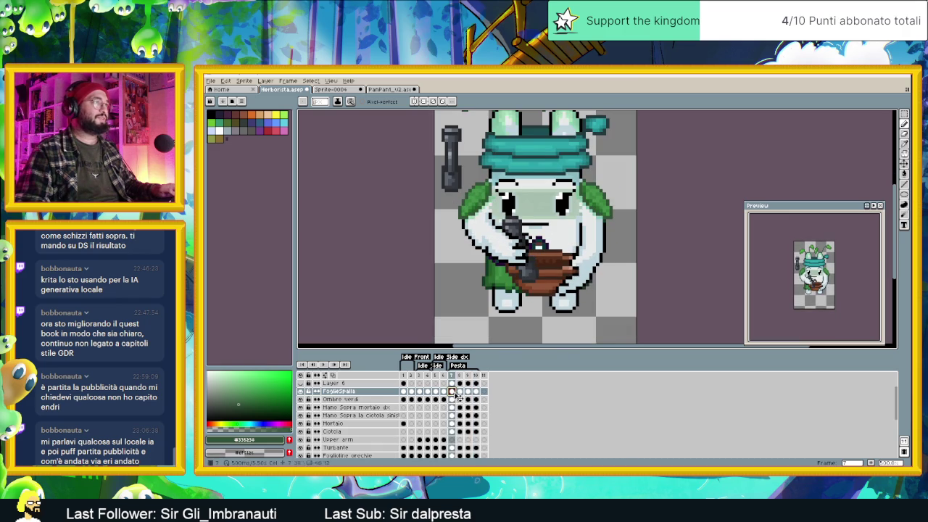
click(459, 391)
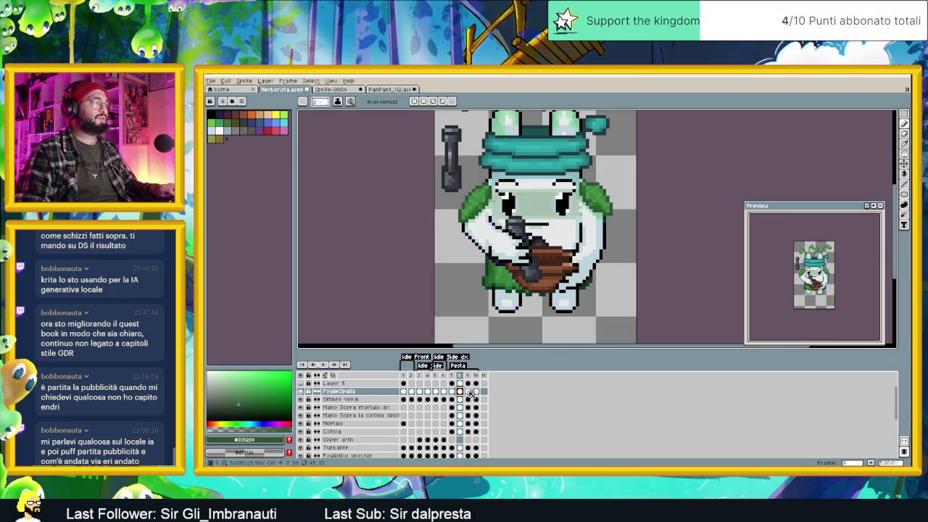
scroll(582, 187, up, 1)
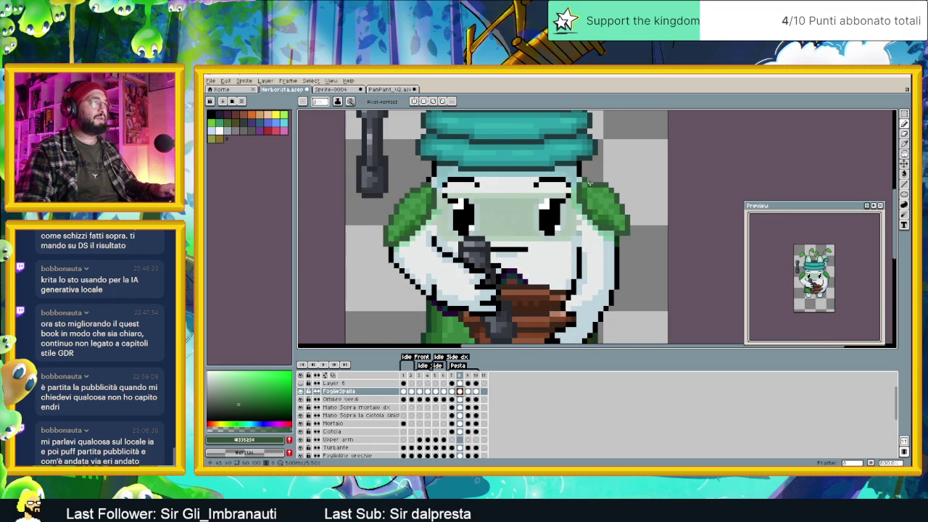
alt+click(600, 184)
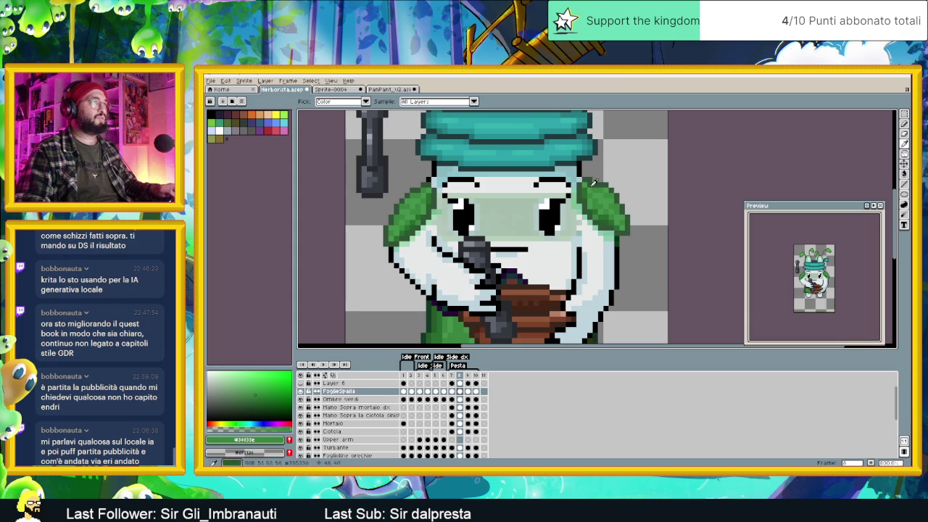
Step: Flip between frames 7 and 8 to compare the shoulder-leaf poses
scroll(593, 210, down, 2)
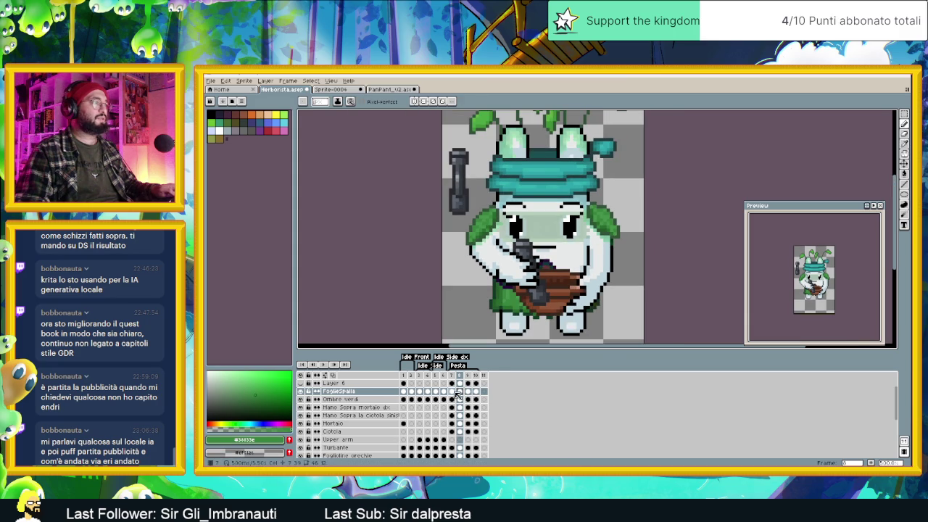
click(452, 391)
click(460, 391)
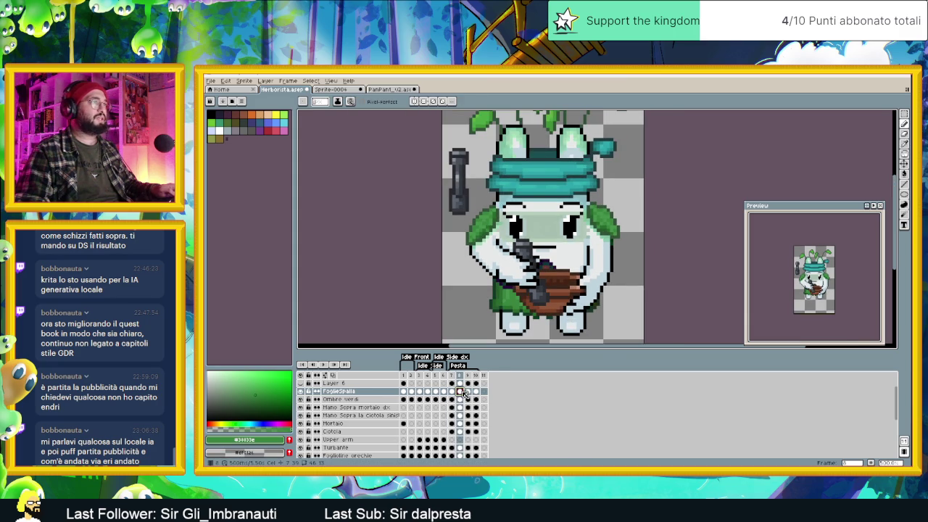
scroll(595, 235, up, 1)
scroll(594, 235, up, 2)
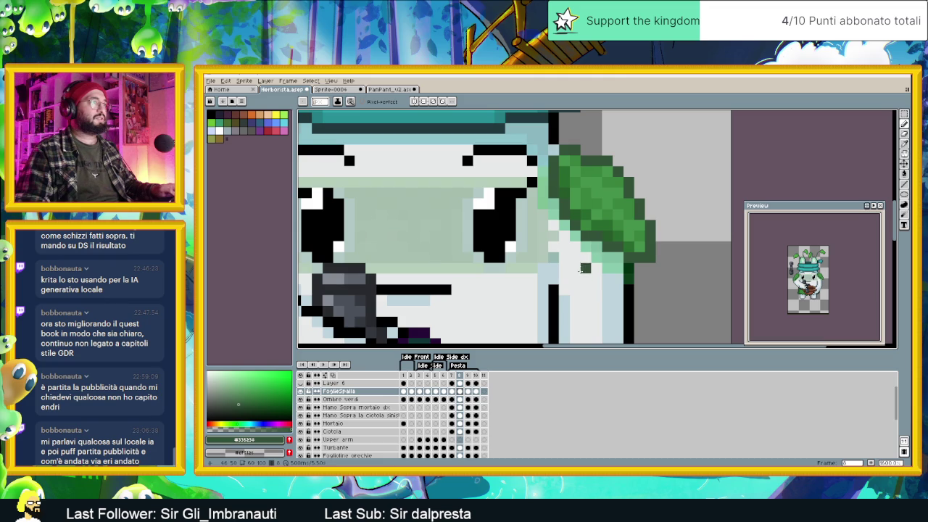
scroll(586, 274, down, 2)
scroll(579, 290, down, 1)
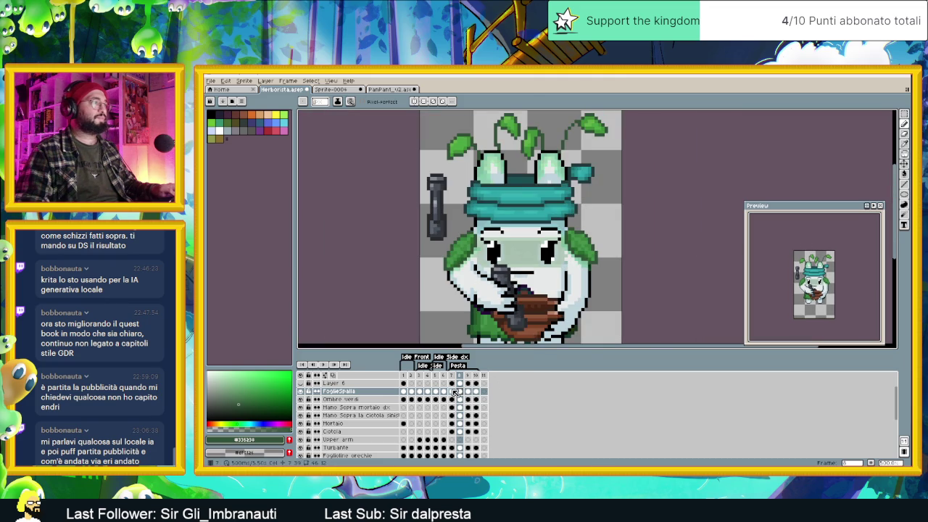
click(454, 392)
click(465, 392)
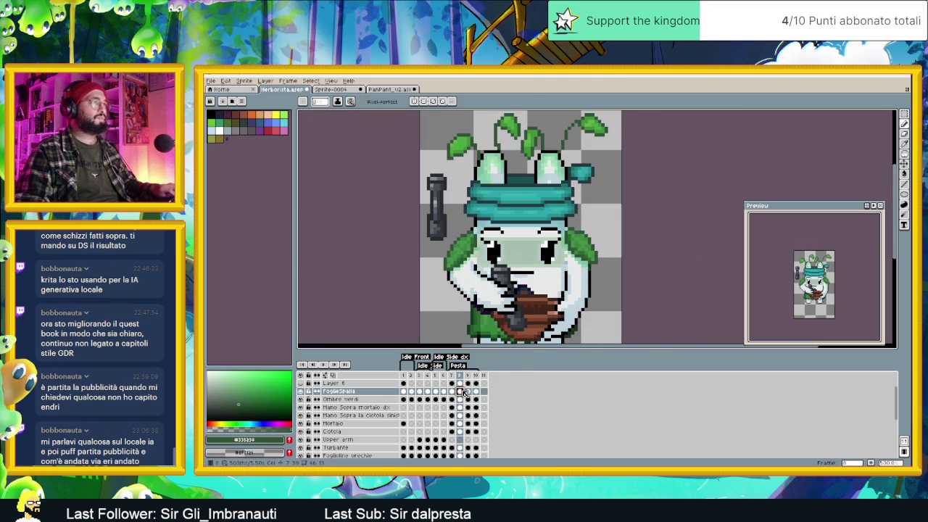
Step: Compare frame 9 against frame 8 at different zooms, then advance to frame 10
click(467, 392)
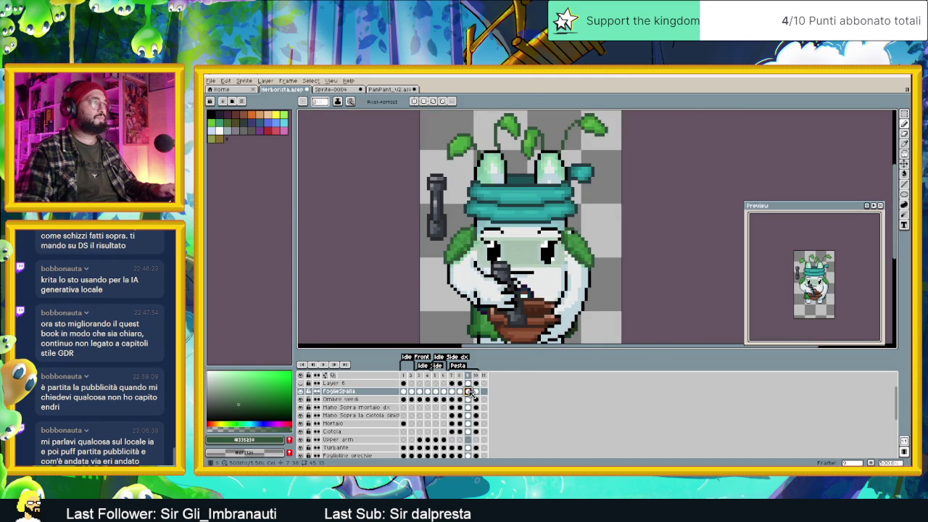
scroll(573, 247, up, 3)
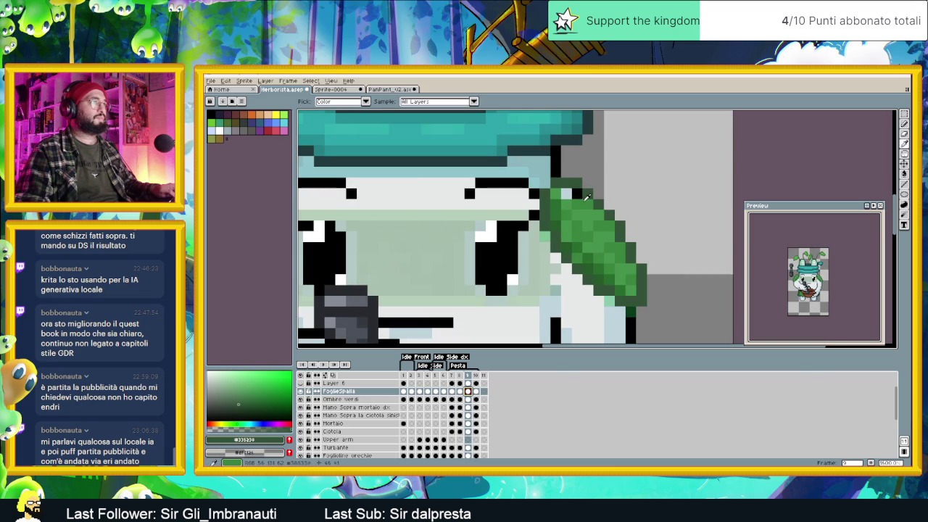
key(minus)
key(minus)
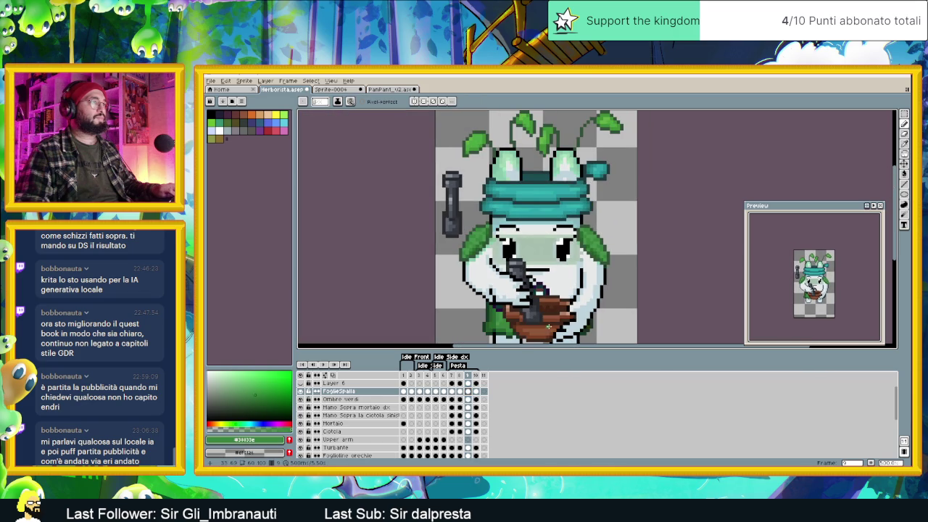
click(460, 391)
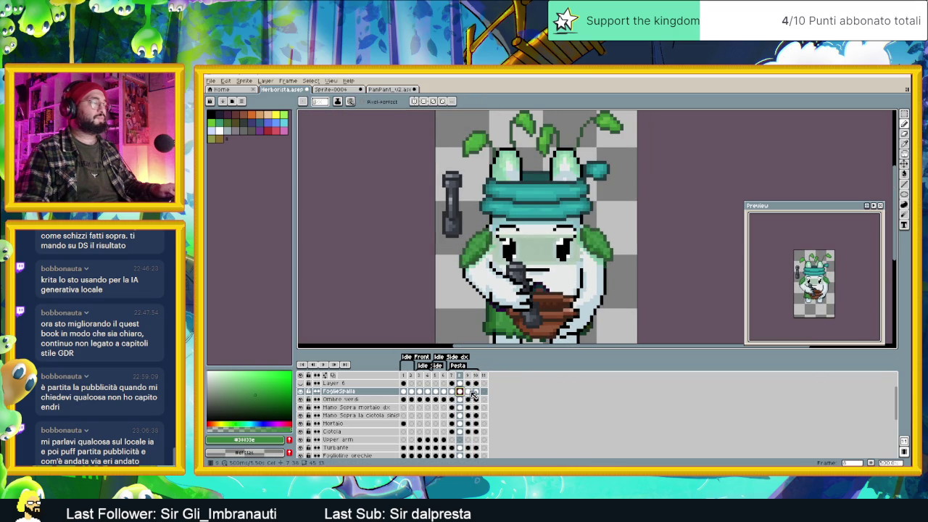
click(470, 393)
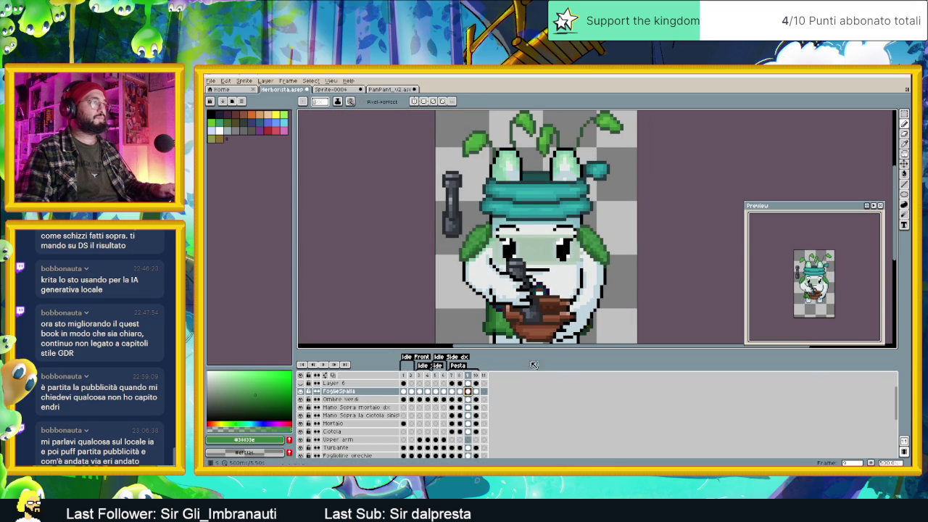
key(plus)
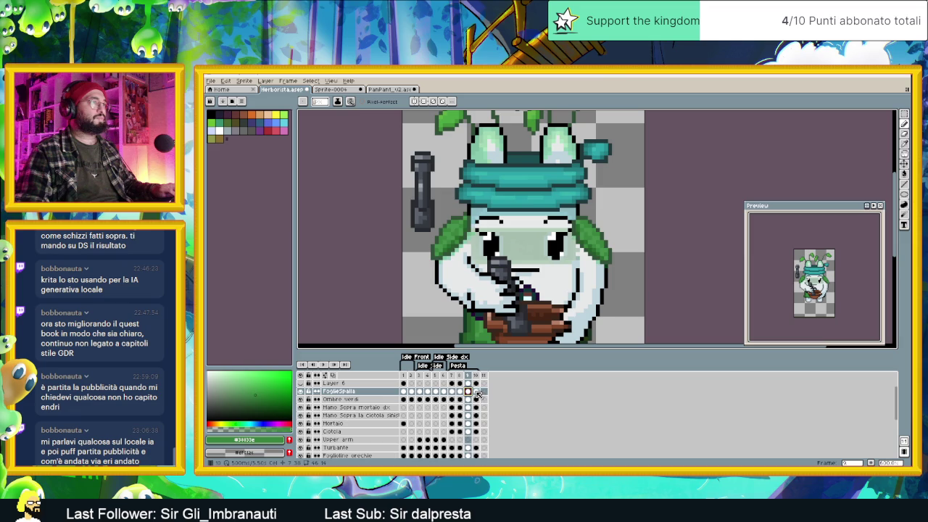
click(476, 392)
scroll(597, 233, up, 1)
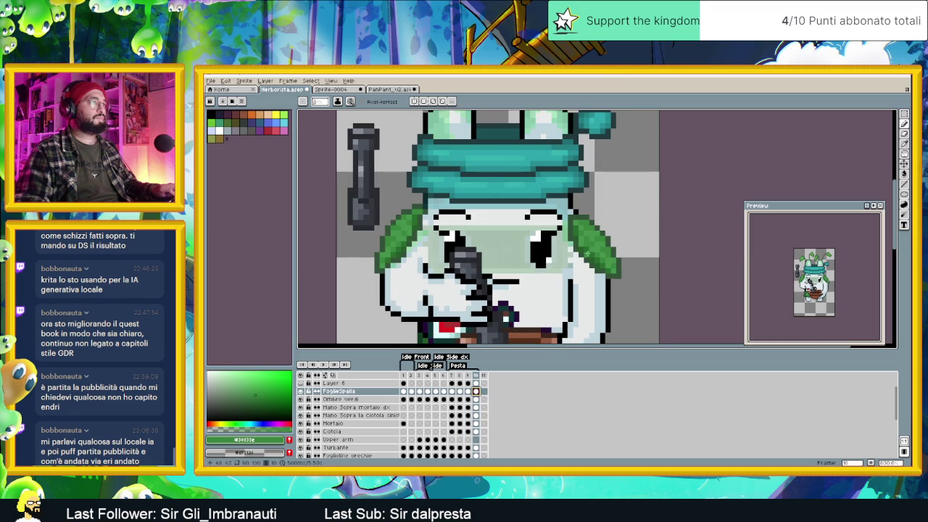
scroll(578, 219, up, 1)
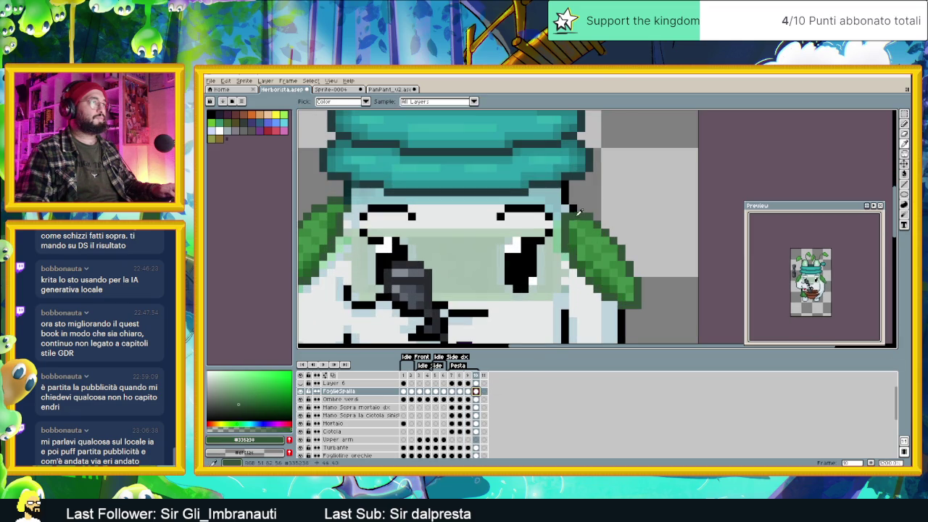
Step: Sample the shoulder leaf's greens, ending with its dark green as drawing colour
alt+click(578, 210)
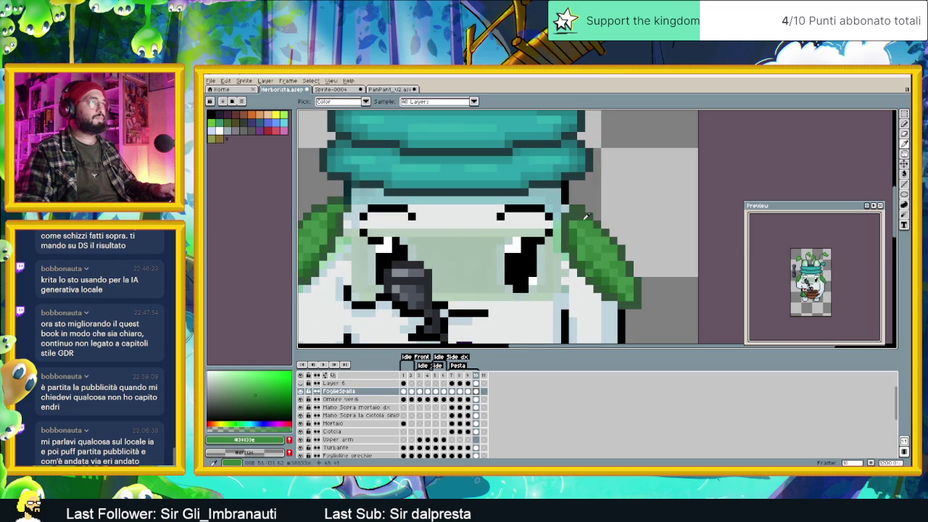
alt+click(578, 219)
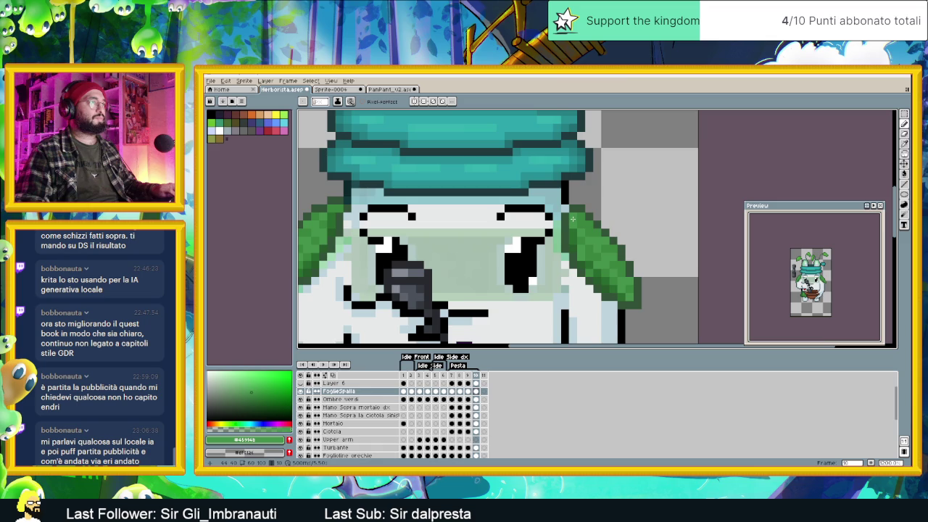
scroll(582, 254, down, 3)
scroll(581, 247, up, 1)
scroll(580, 235, up, 1)
scroll(579, 230, up, 2)
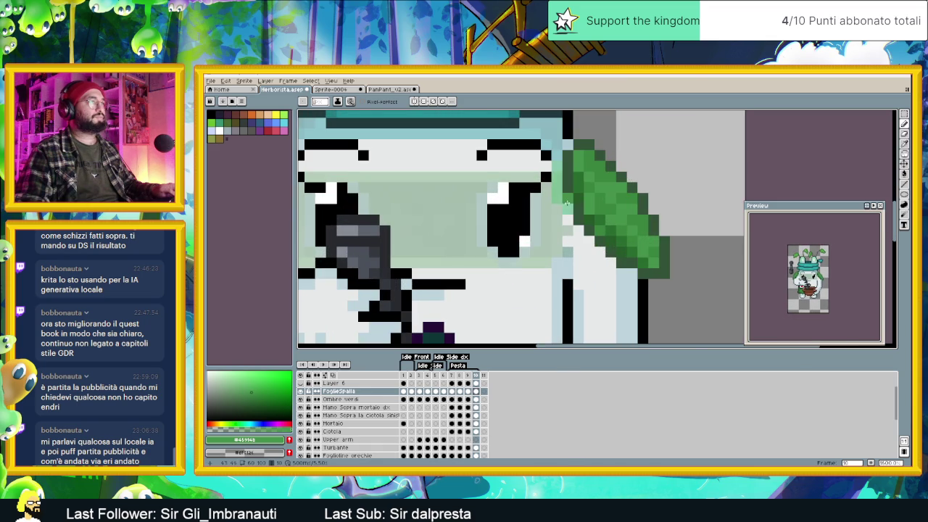
alt+click(577, 200)
scroll(577, 200, down, 1)
Step: Shift the right shoulder-leaf shadow one pixel left in frame 9
key(m)
drag(636, 171, 520, 293)
click(540, 287)
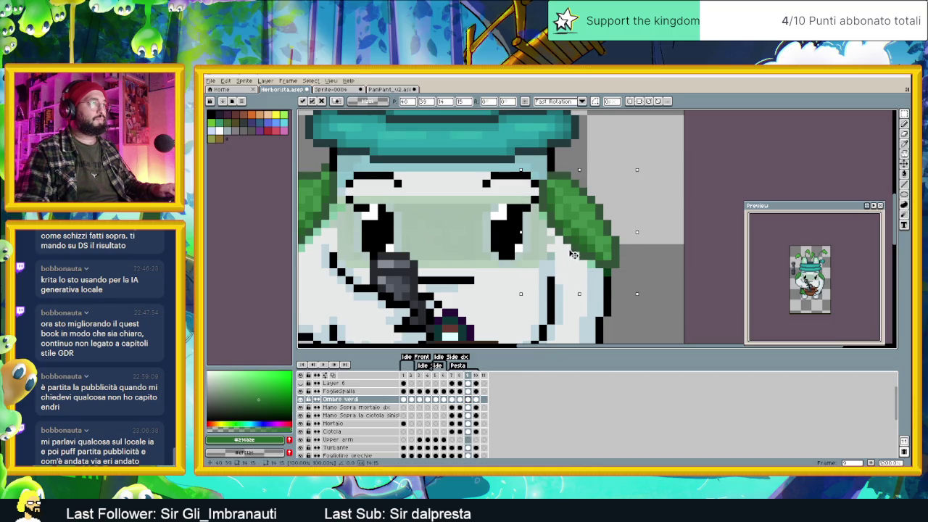
drag(568, 255, 565, 256)
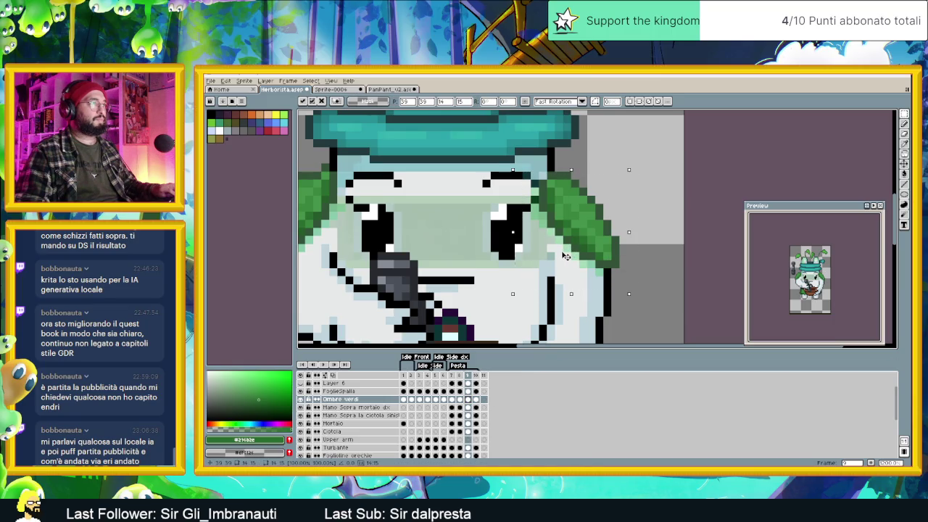
key(Return)
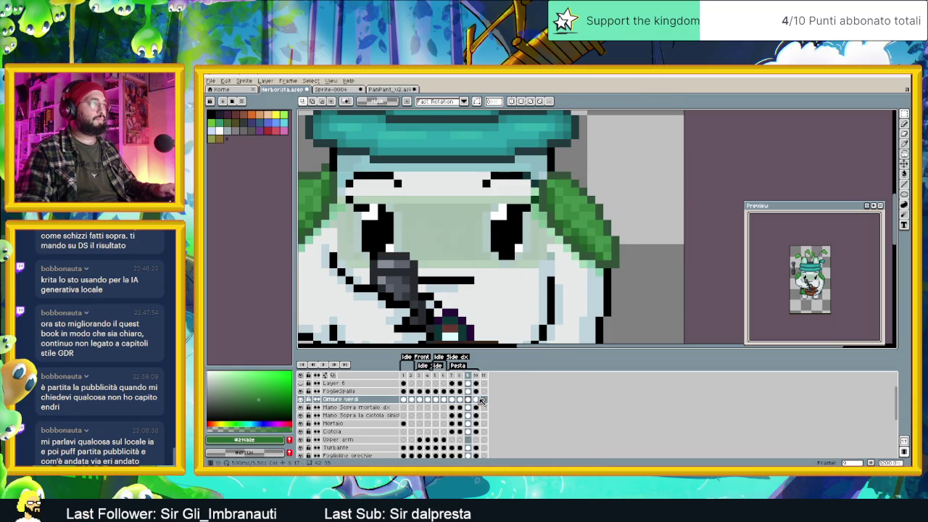
Step: Shift the right shoulder-leaf shadow one pixel down in frame 10
click(477, 399)
drag(644, 162, 529, 300)
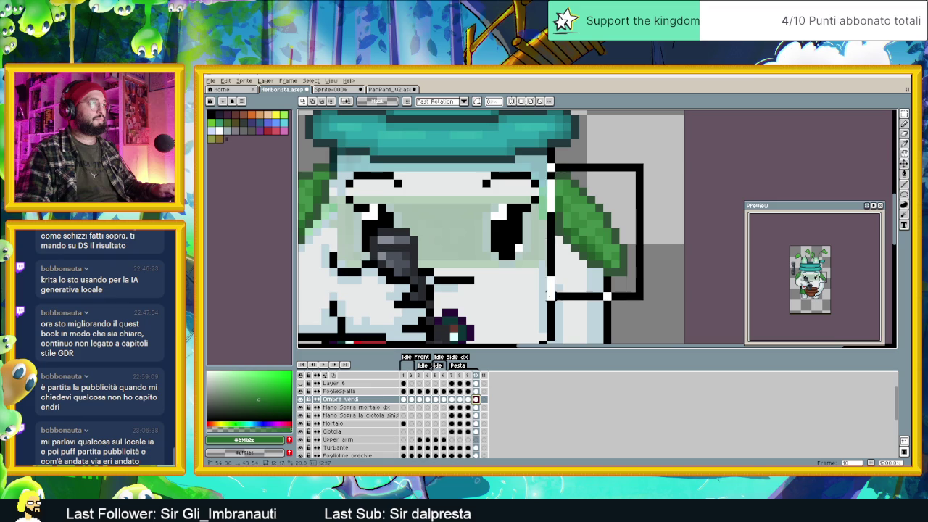
drag(576, 261, 580, 267)
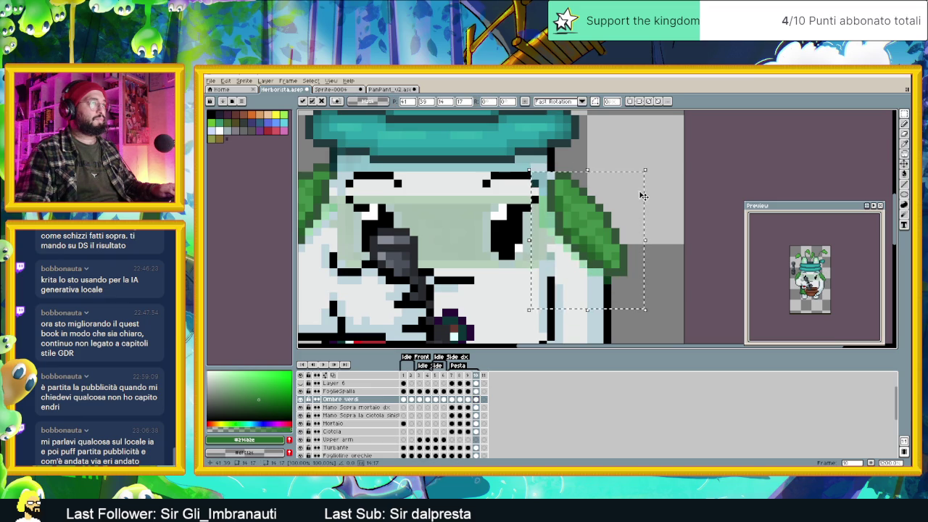
key(ctrl+d)
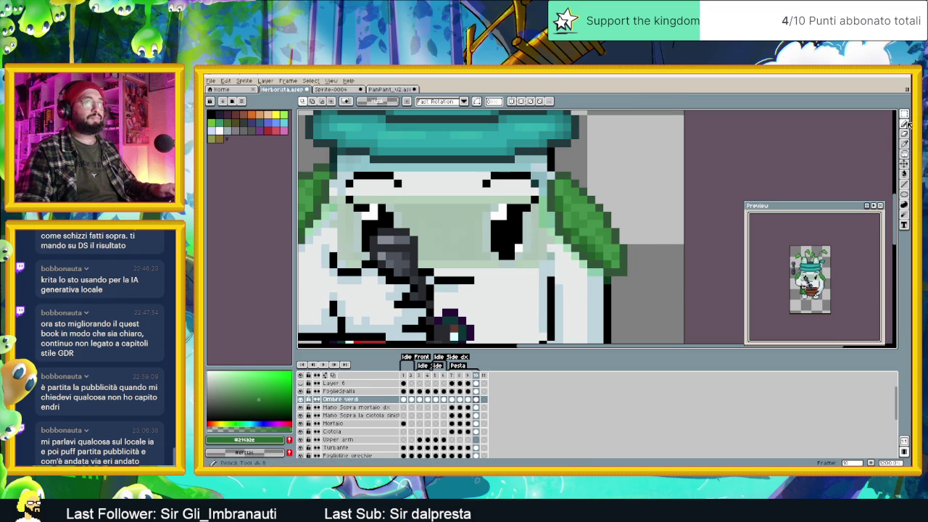
Step: Return to the Pencil with the leaf's dark green and view the whole sprite
key(b)
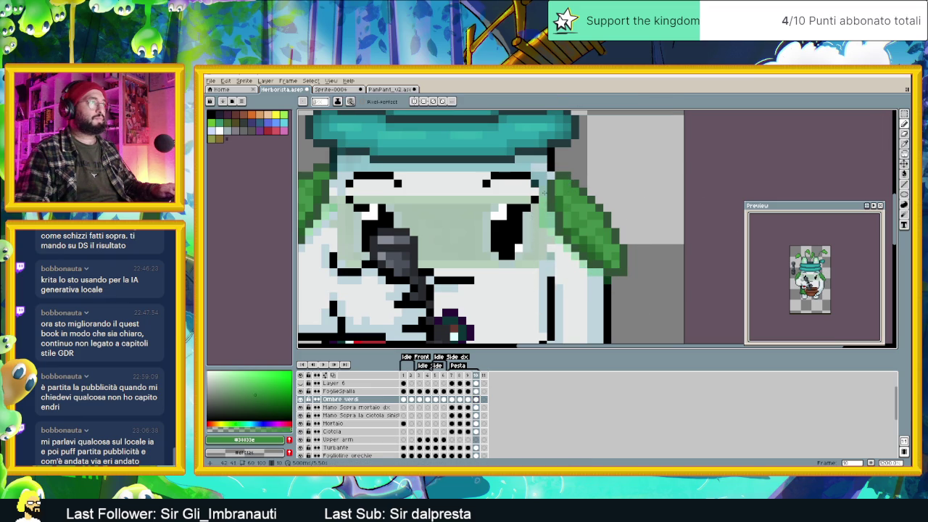
alt+click(563, 185)
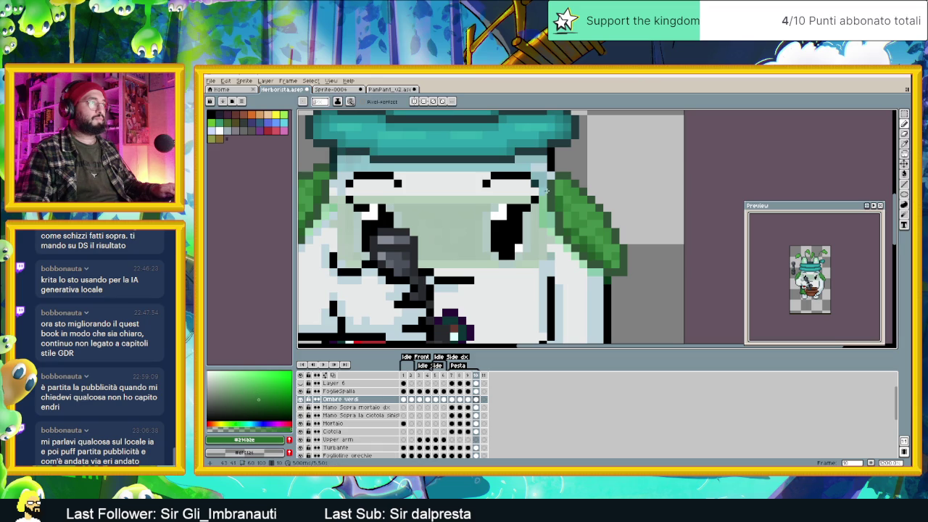
scroll(551, 215, down, 2)
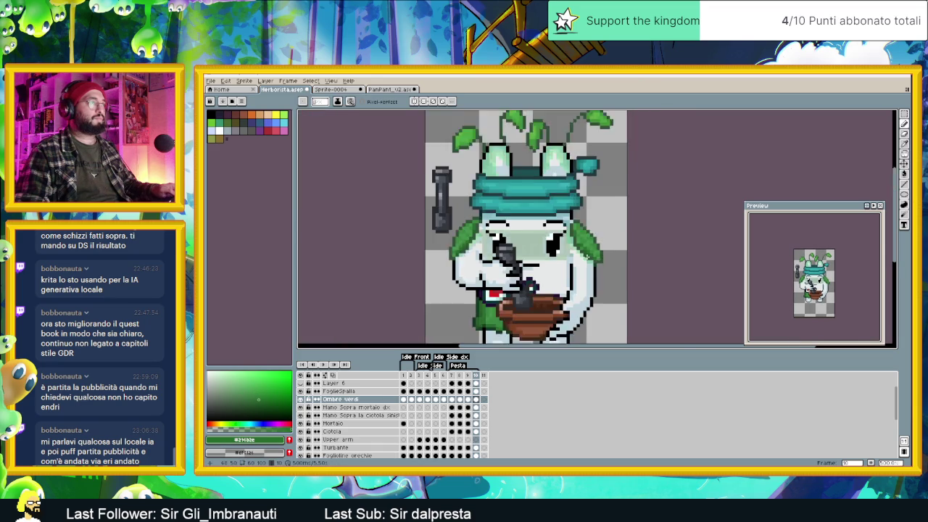
scroll(551, 215, down, 2)
scroll(569, 317, down, 1)
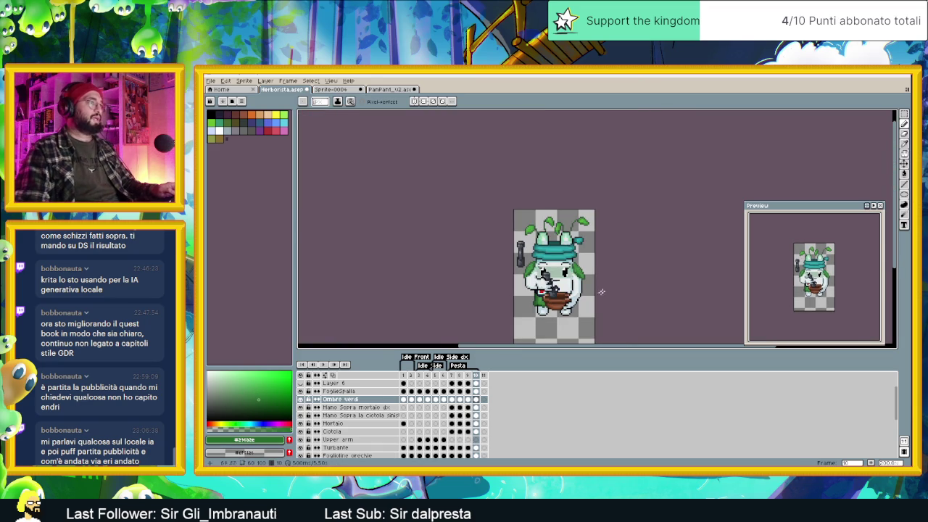
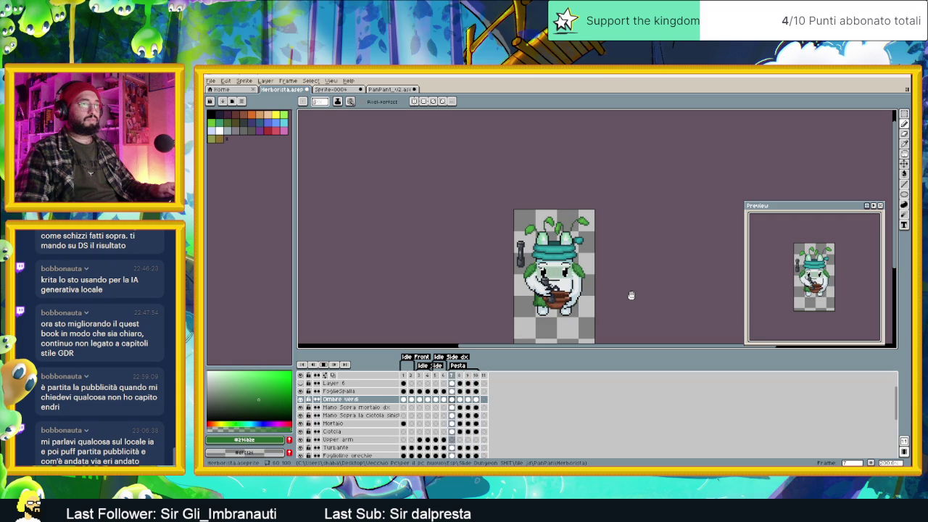
Step: Stop playback and delete the empty eleventh frame from the timeline
scroll(561, 291, up, 1)
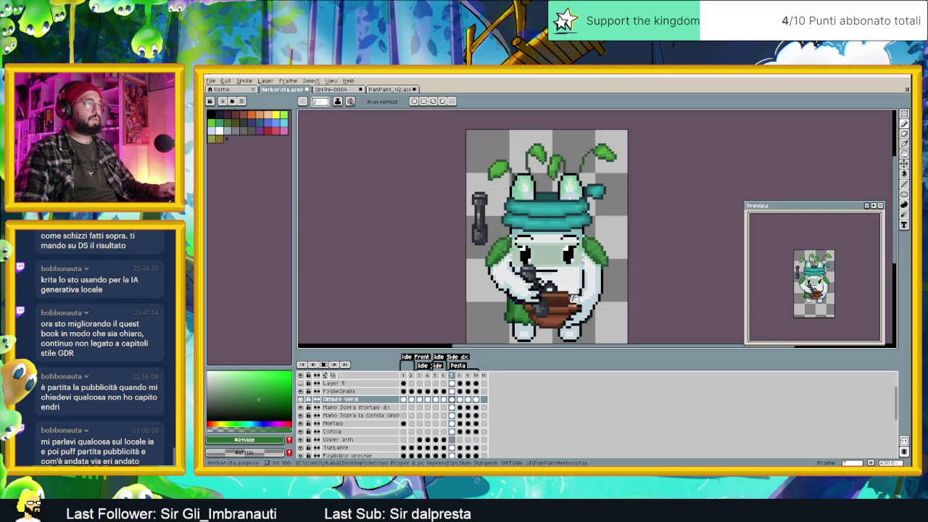
click(323, 366)
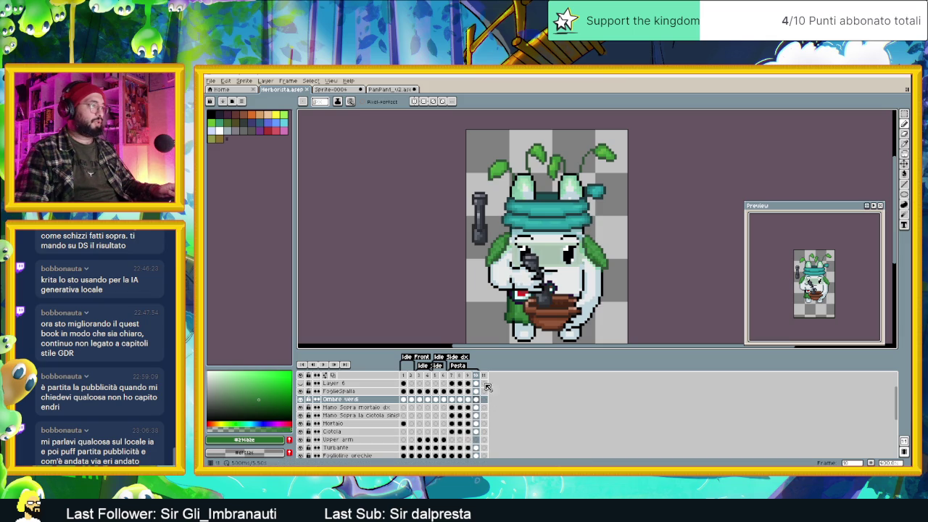
click(484, 376)
right_click(484, 376)
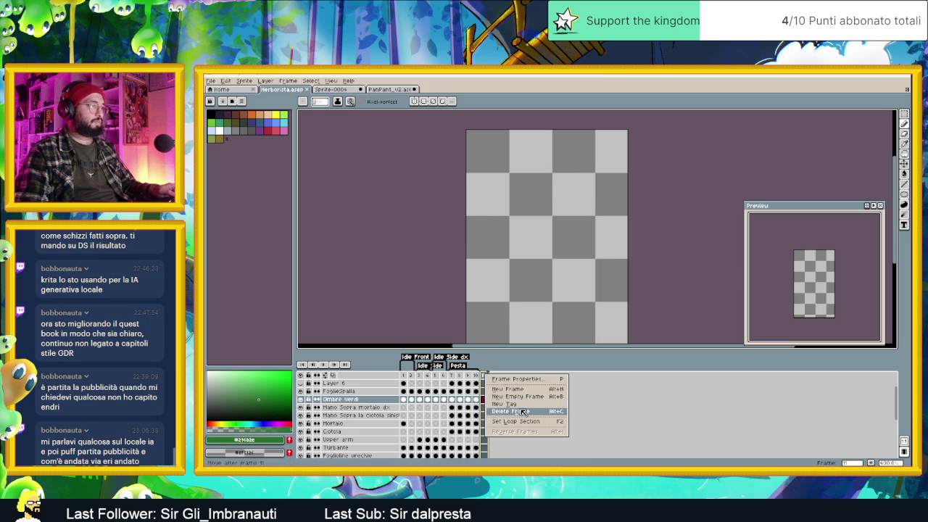
click(522, 411)
Step: Step through frames 8, 9 and 10 to review the final Pesta poses
click(468, 399)
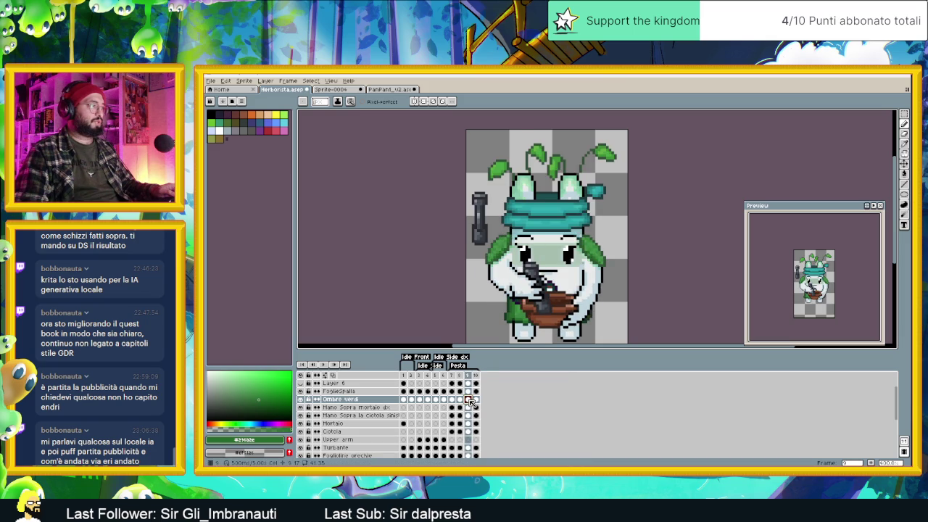
click(475, 399)
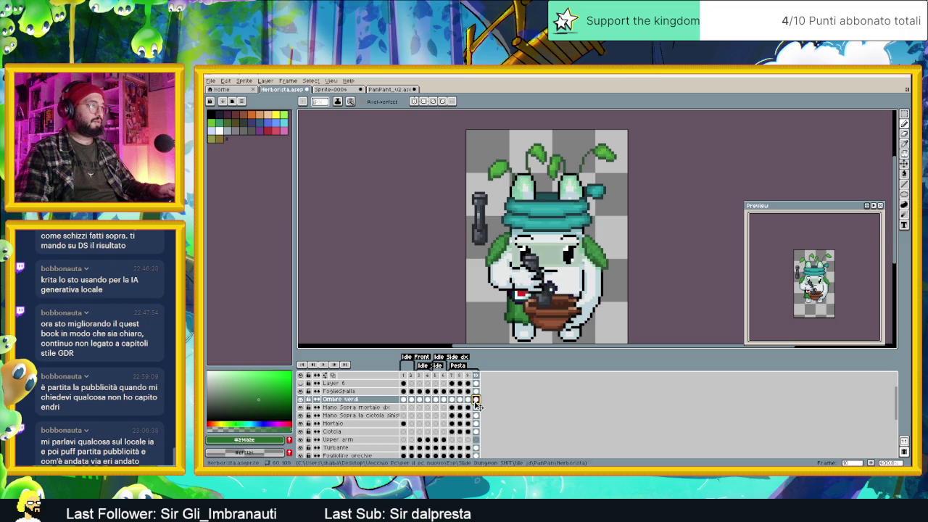
click(468, 400)
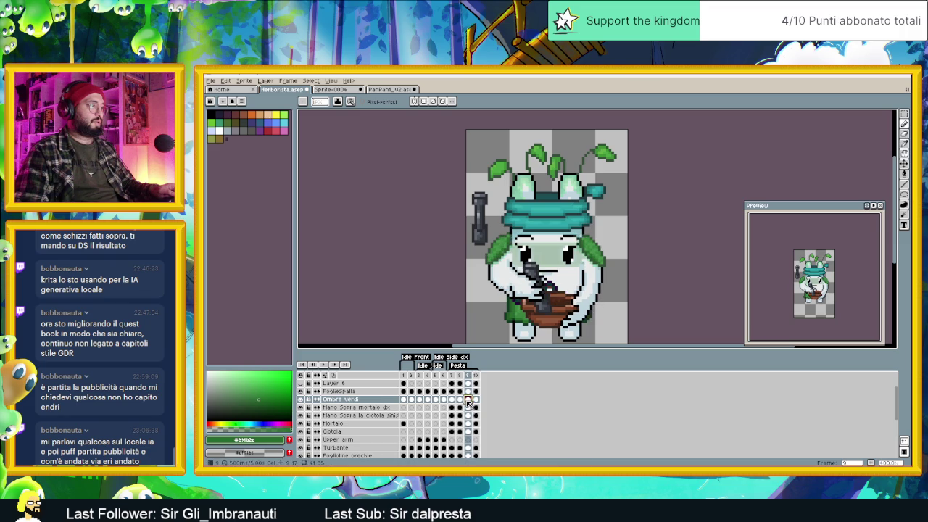
key(Left)
key(Right)
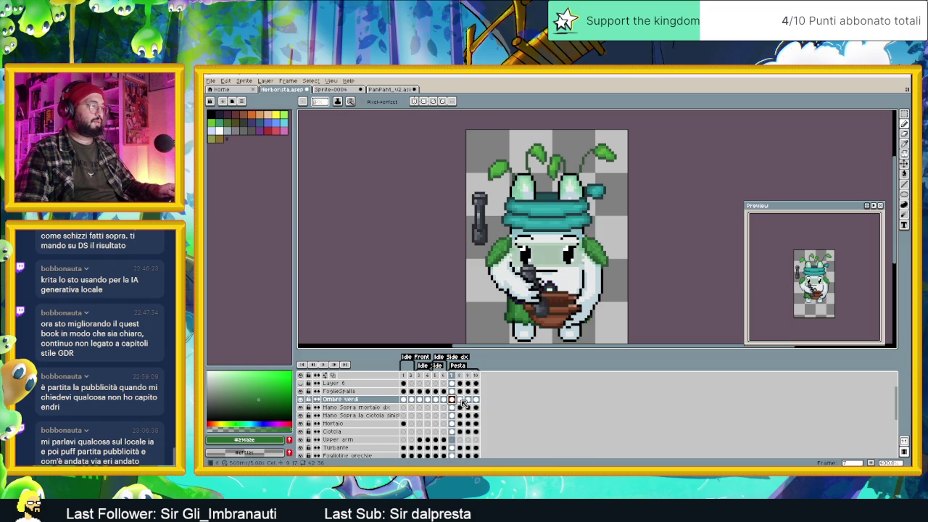
key(Left)
click(468, 400)
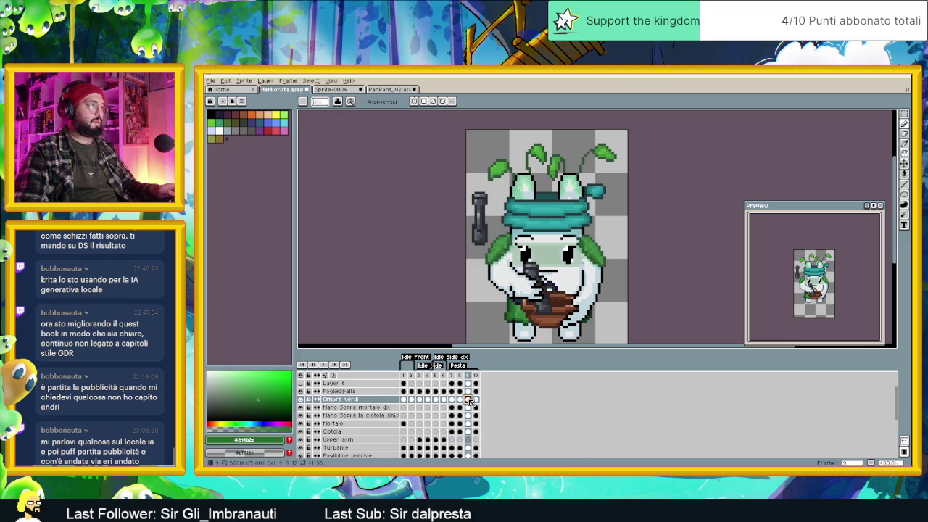
click(476, 400)
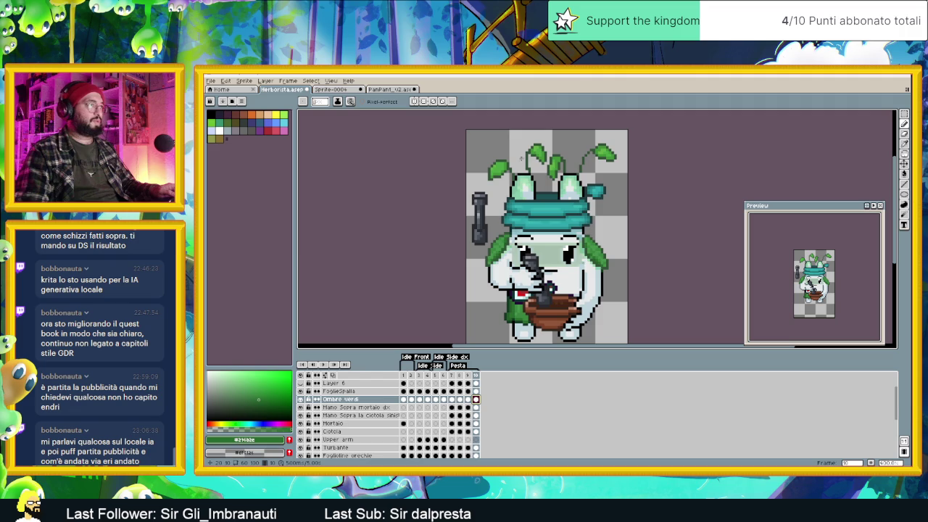
Step: Zoom in on the sprite and switch to the Rectangular Marquee tool
scroll(526, 174, up, 1)
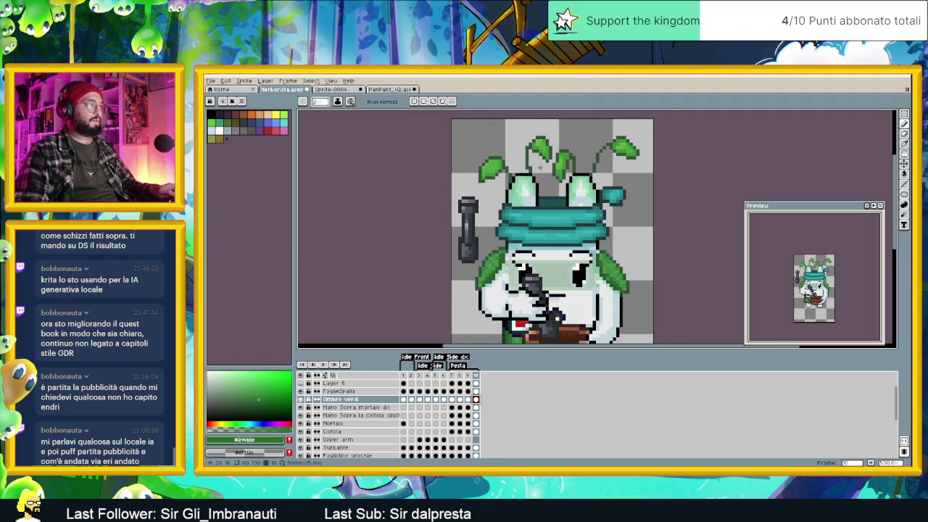
scroll(539, 166, up, 1)
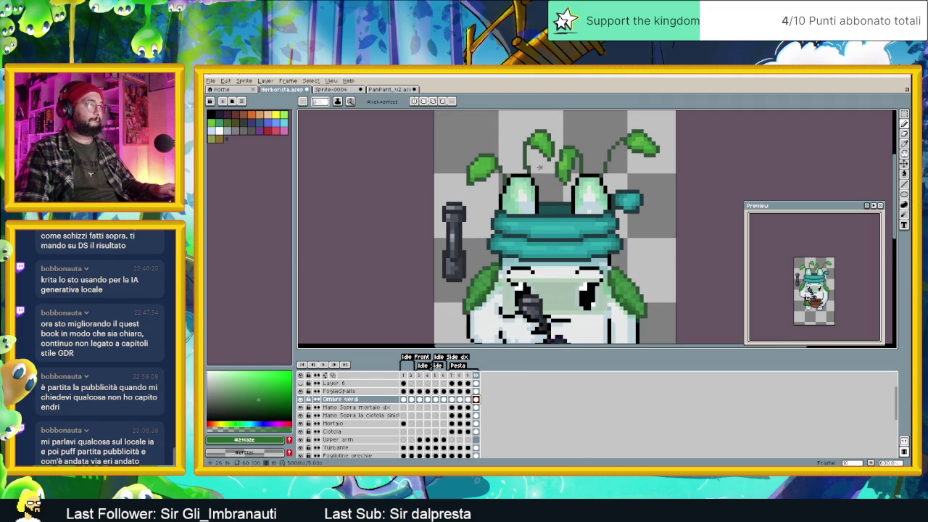
click(904, 114)
Step: Flip between frames 7 and 8 to compare the ear sprouts
scroll(519, 138, up, 1)
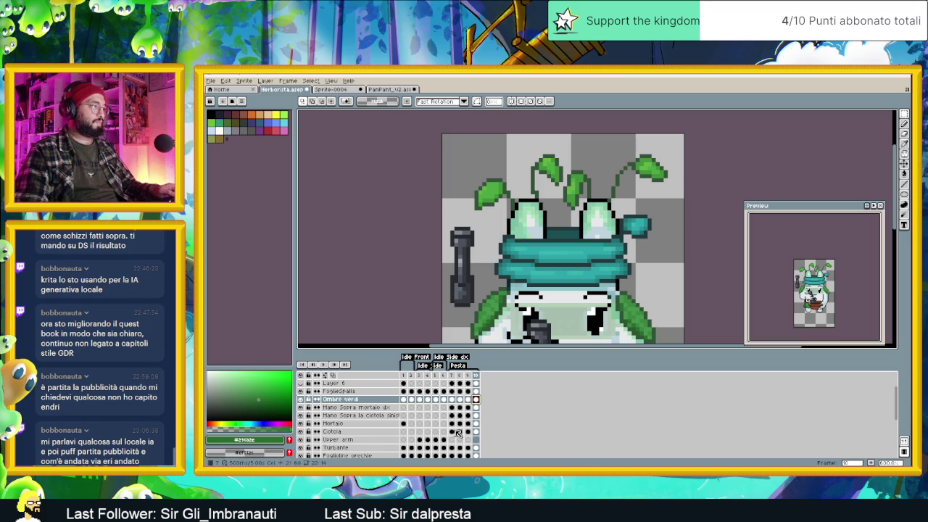
scroll(458, 428, down, 1)
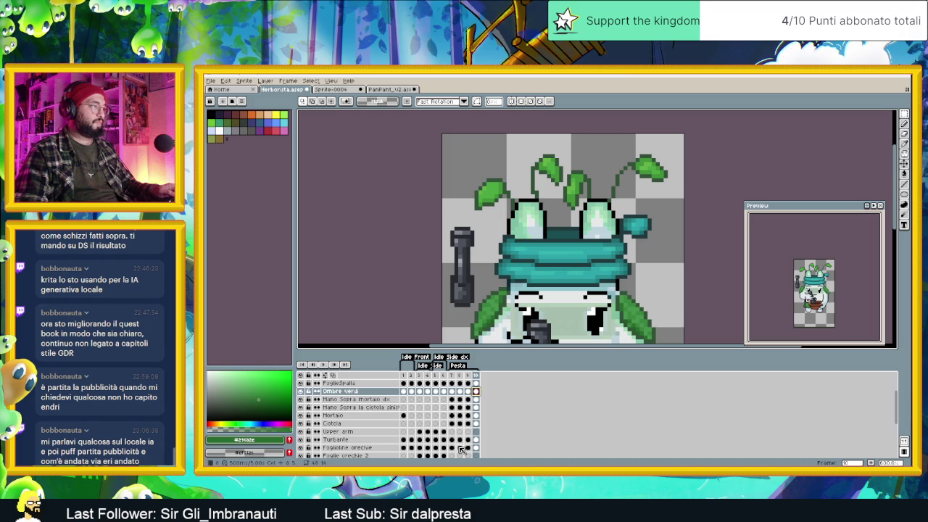
click(452, 447)
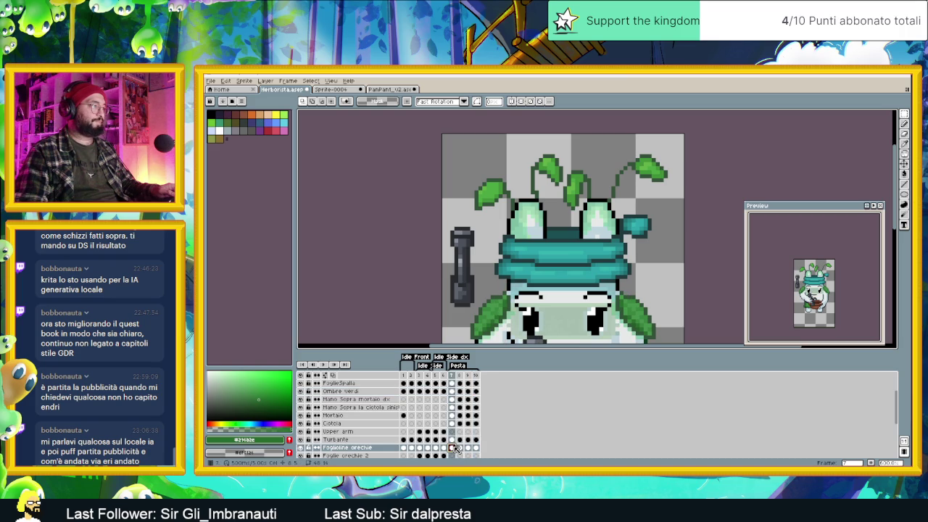
scroll(467, 424, down, 1)
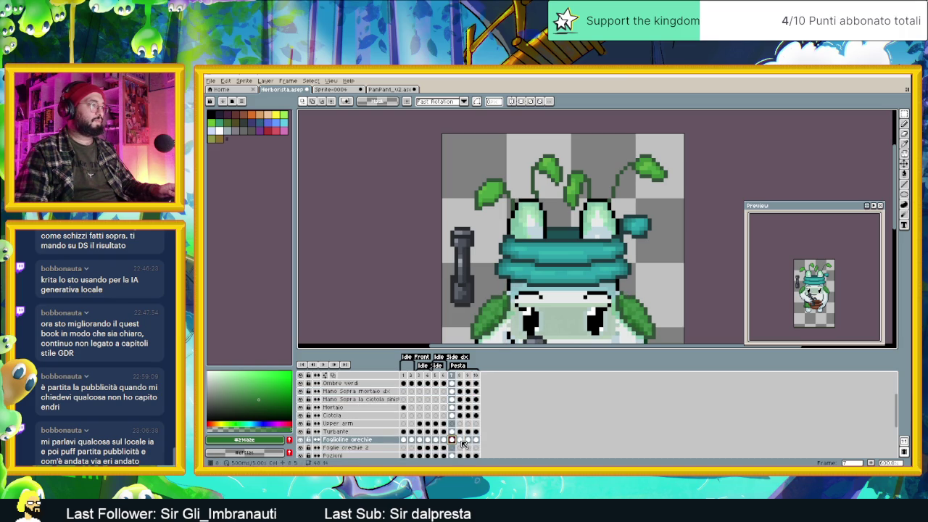
click(458, 440)
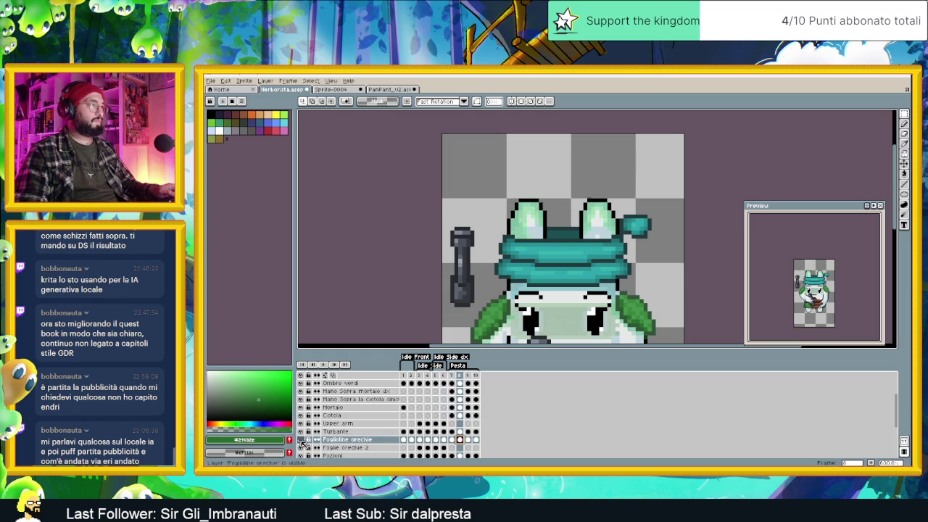
click(452, 440)
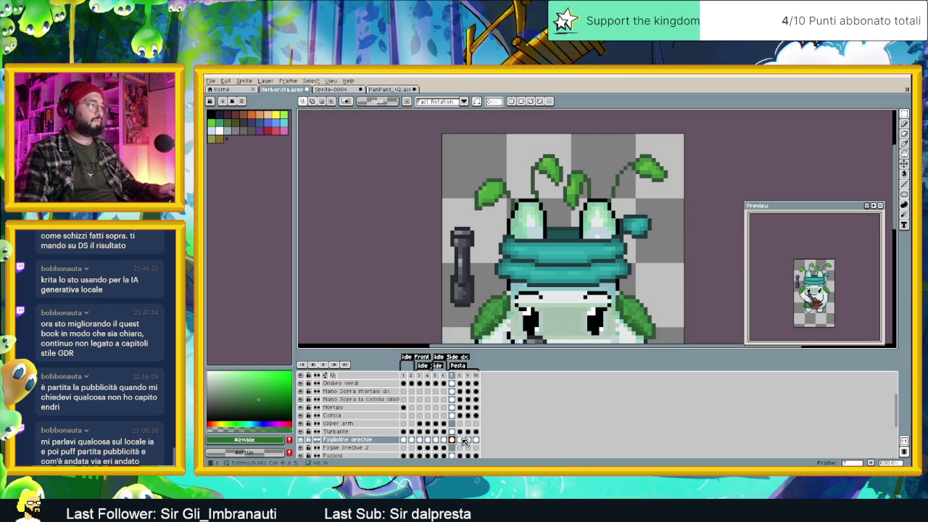
click(460, 440)
Step: Zoom out to the whole character and compare frames 7 and 8 again
scroll(622, 181, down, 1)
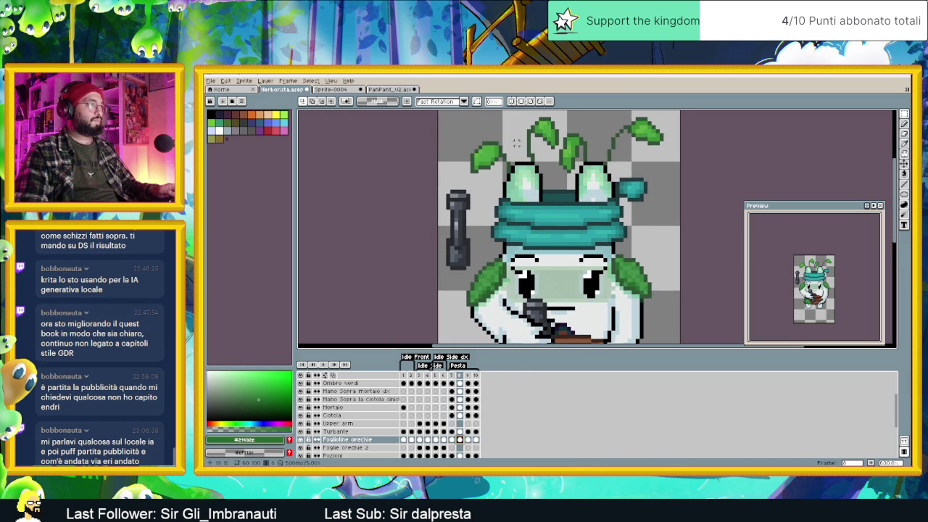
scroll(517, 163, down, 1)
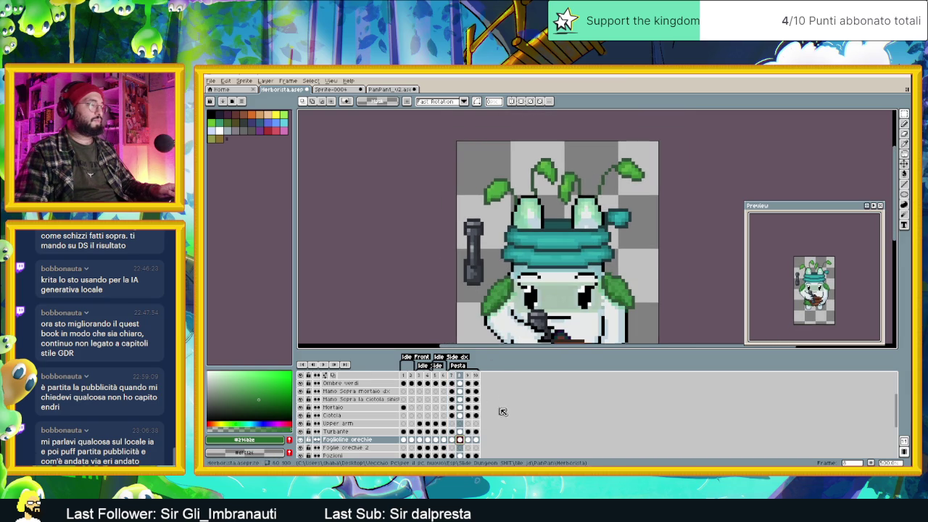
scroll(496, 420, down, 1)
scroll(493, 421, down, 1)
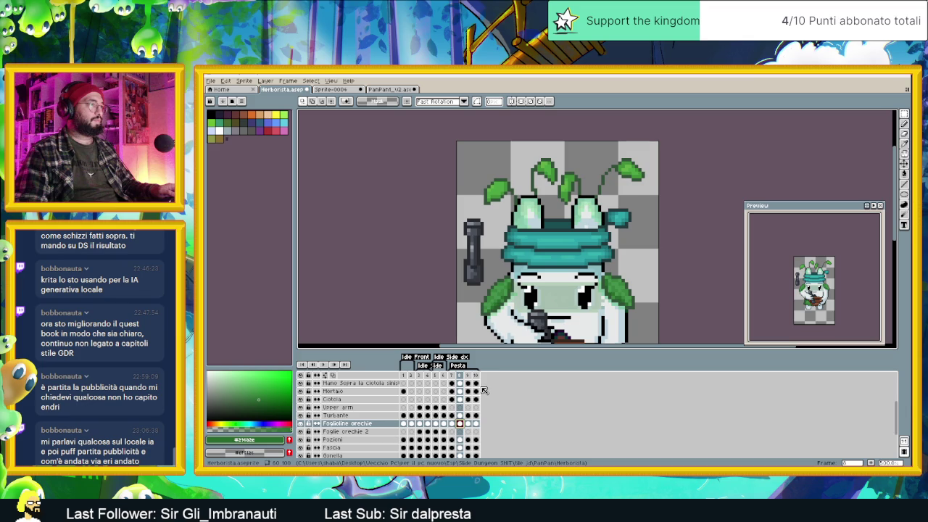
key(minus)
key(minus)
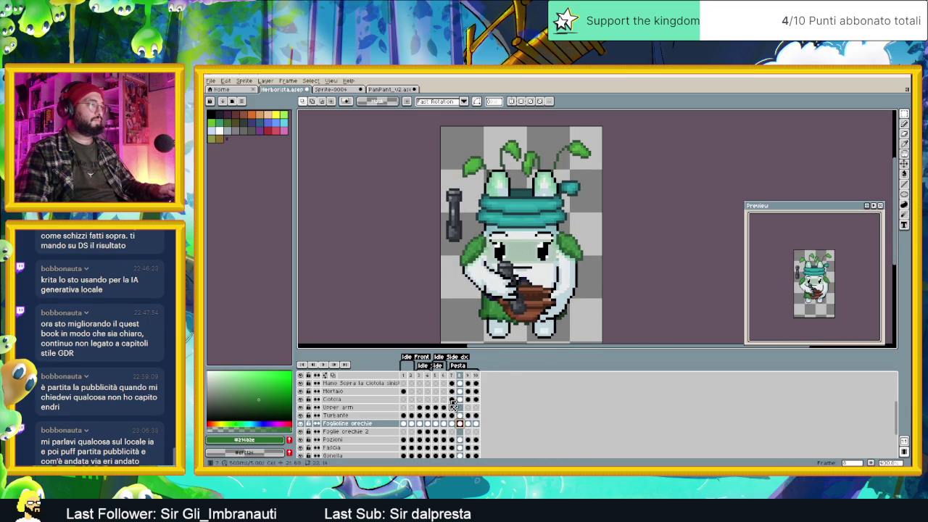
click(453, 423)
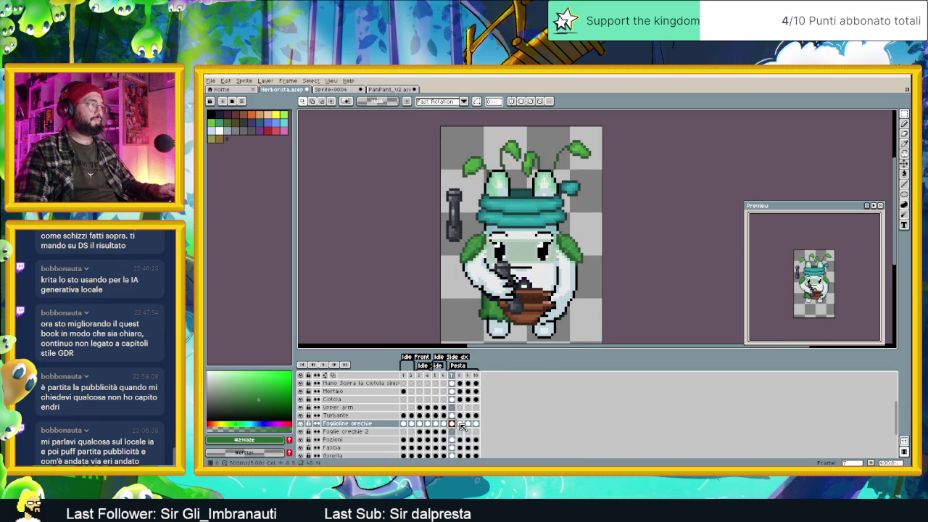
click(459, 424)
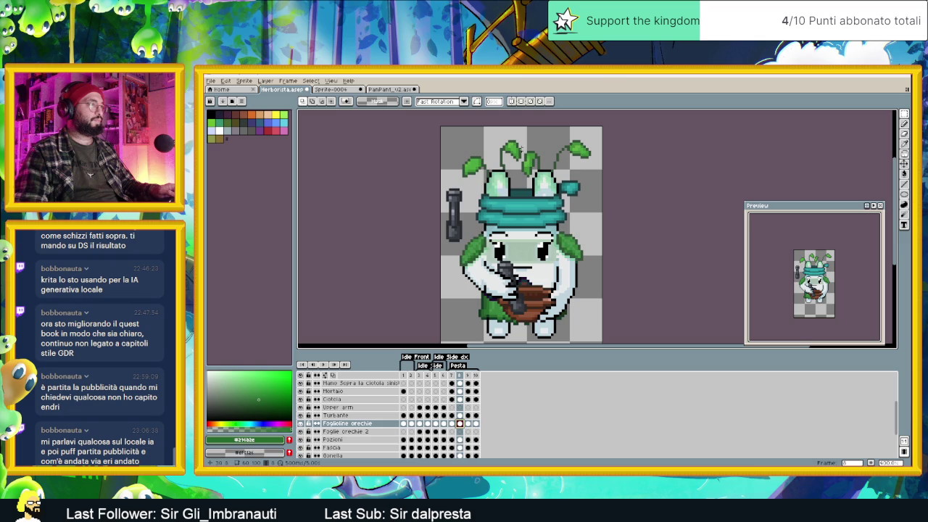
Step: Select the Base layer cel on frame 8
scroll(487, 167, up, 1)
scroll(464, 435, down, 1)
scroll(464, 442, down, 1)
scroll(465, 449, down, 1)
click(461, 448)
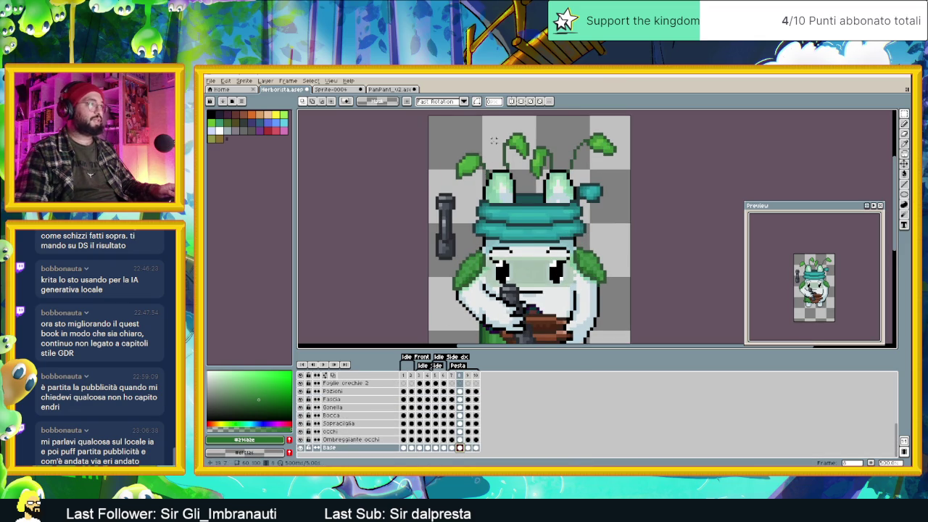
Step: Marquee the sprout areas and reshape the right ear on frame 8's Base cel
drag(474, 147, 520, 190)
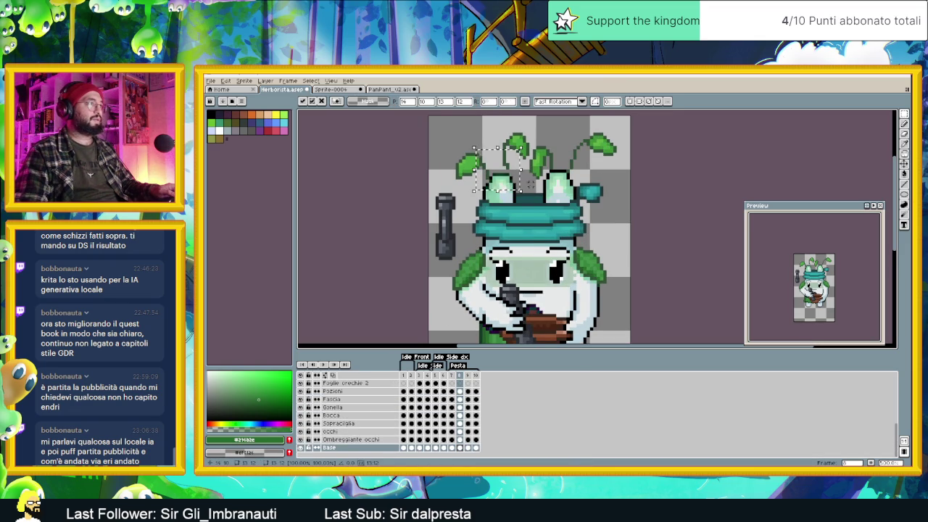
click(507, 185)
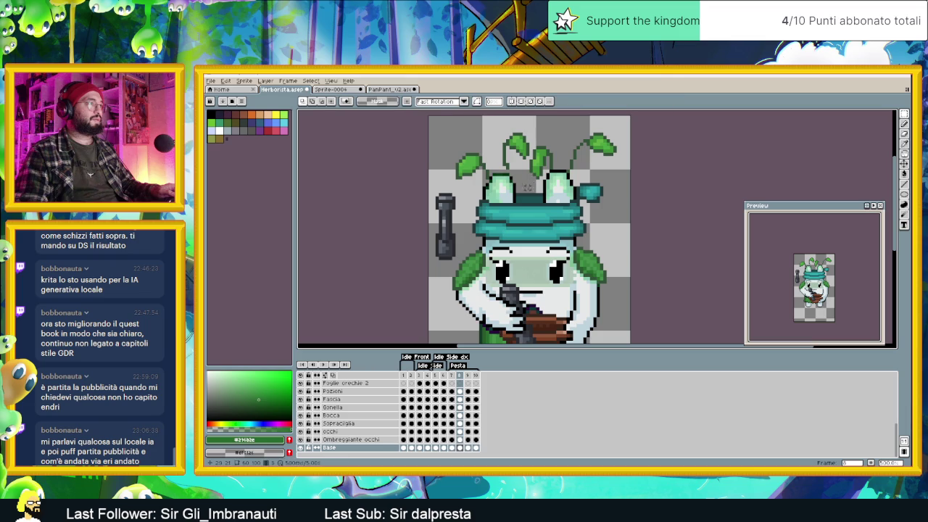
click(452, 447)
click(459, 447)
scroll(558, 174, up, 2)
mouse_move(535, 154)
mouse_down()
mouse_move(578, 187)
mouse_move(571, 176)
mouse_move(591, 172)
mouse_up()
key(Return)
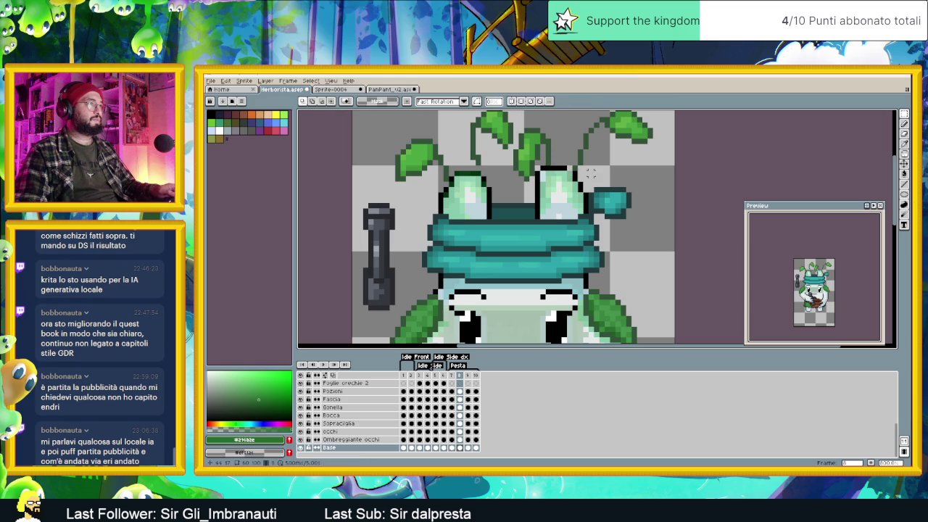
Step: Compare mouth and pestle poses across frames 7, 8 and 9, ending with the Move tool
scroll(591, 173, up, 1)
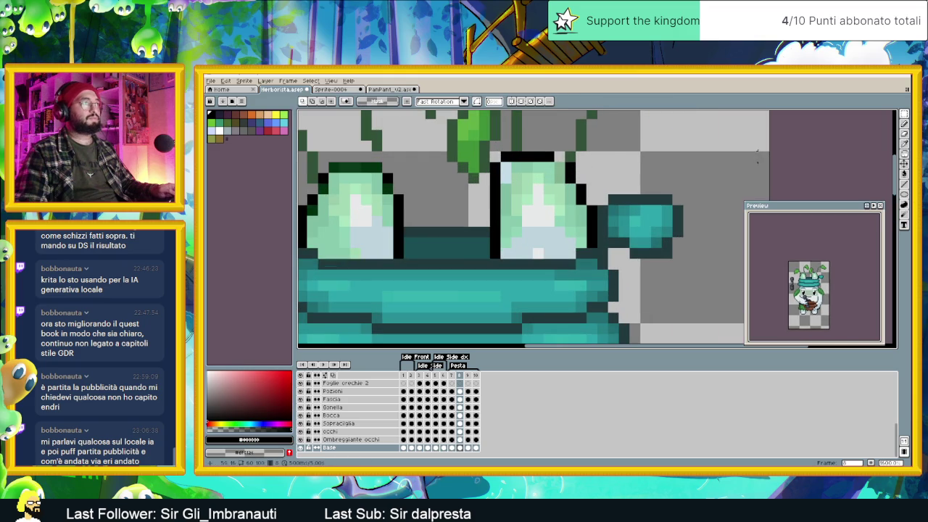
click(904, 123)
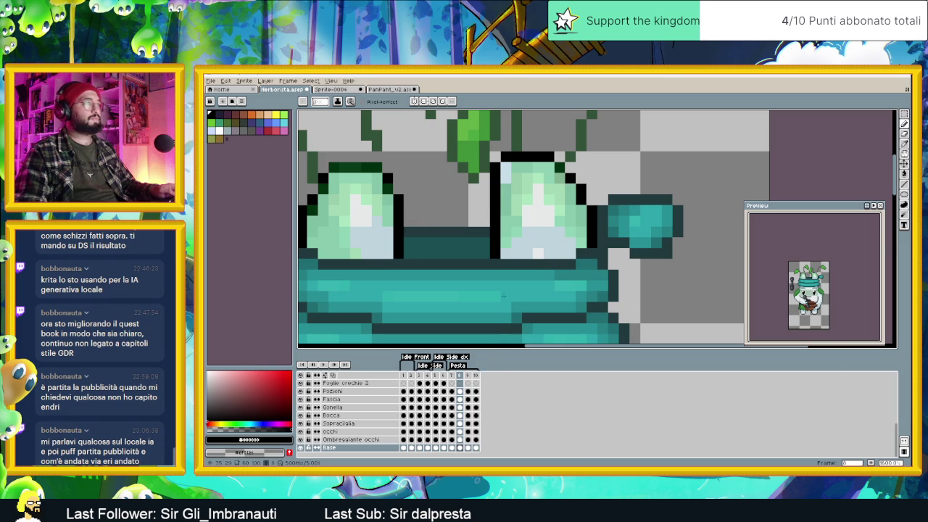
scroll(495, 337, down, 2)
scroll(581, 217, down, 1)
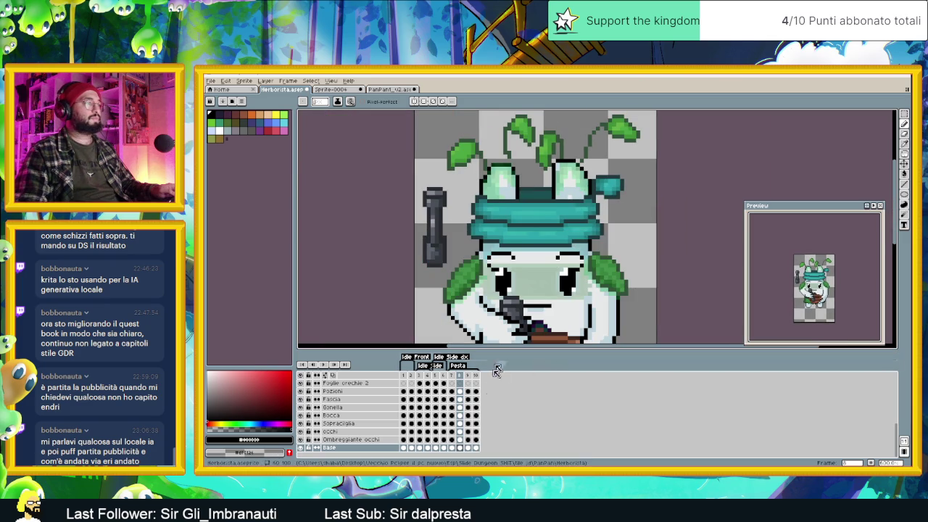
click(452, 448)
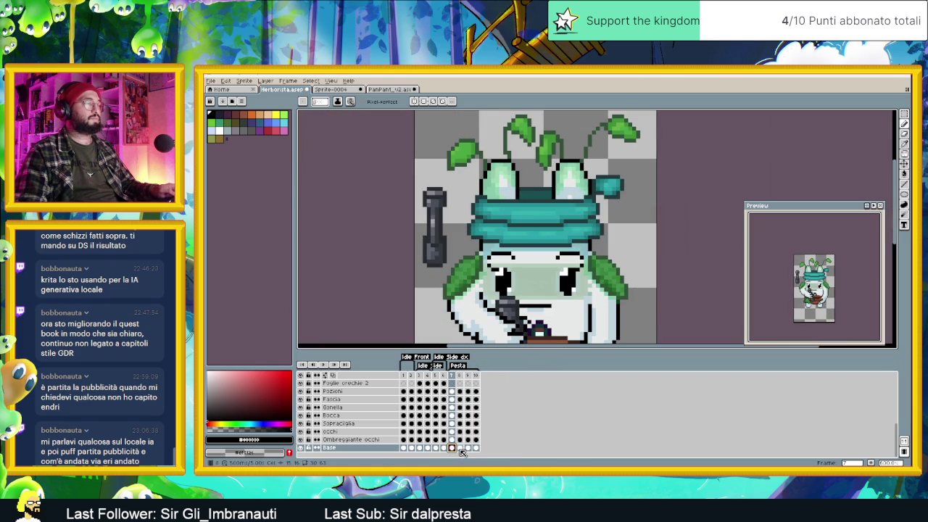
click(459, 448)
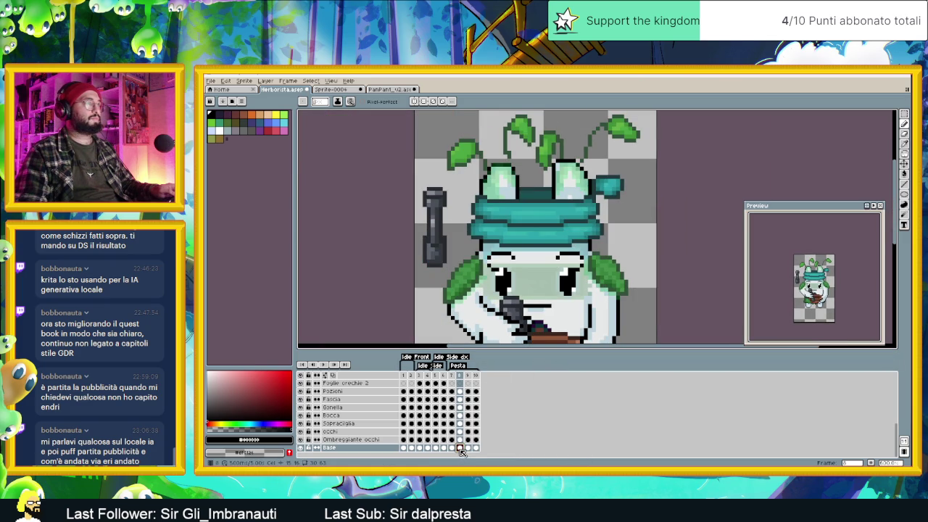
click(468, 448)
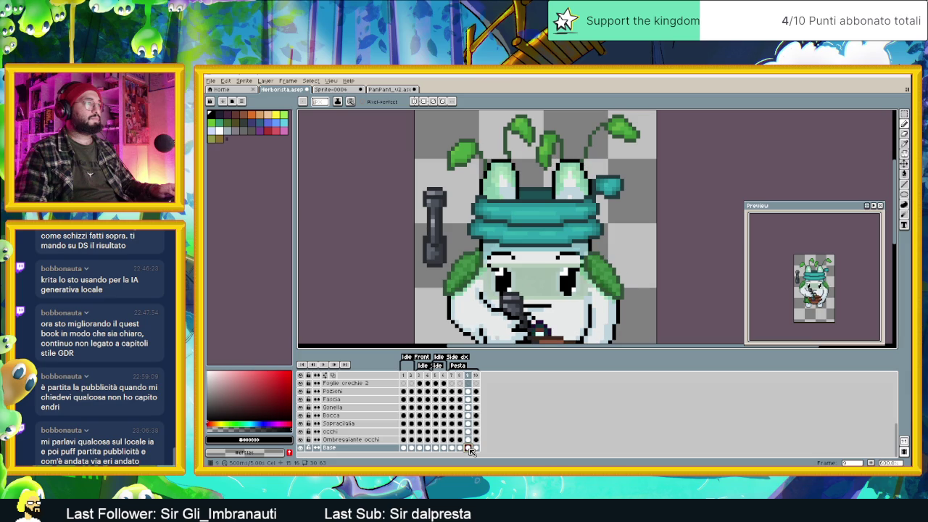
scroll(842, 112, right, 2)
key(m)
scroll(735, 180, down, 3)
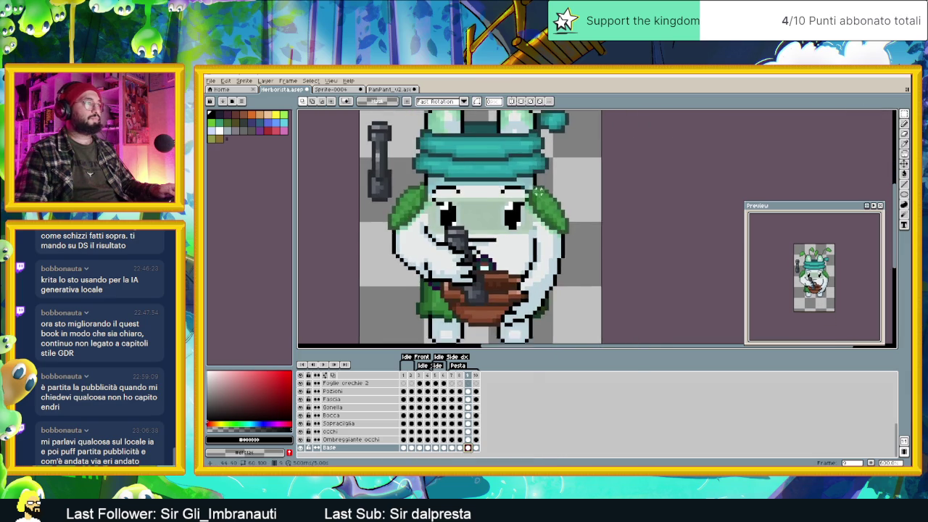
Step: Flip between frames 7, 8 and 9 to compare poses, then go to frame 10
scroll(538, 209, up, 1)
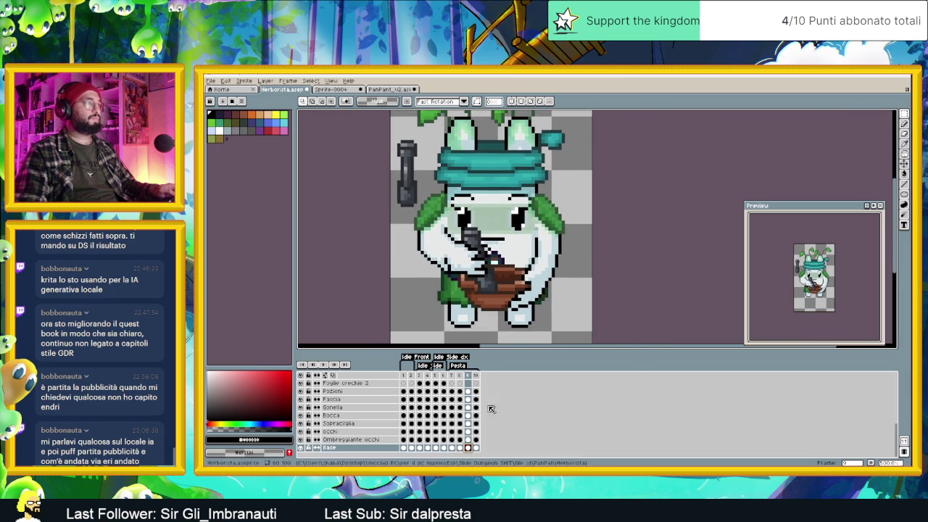
click(460, 448)
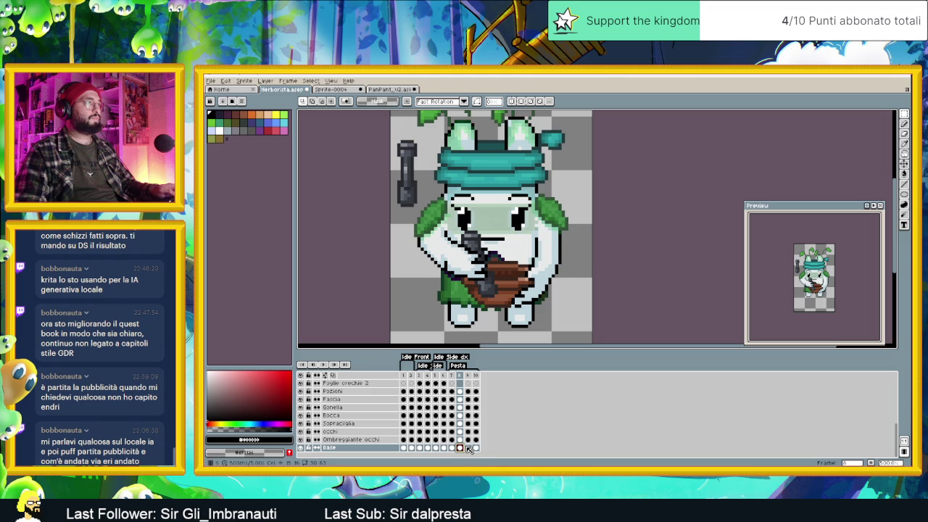
click(467, 448)
click(453, 448)
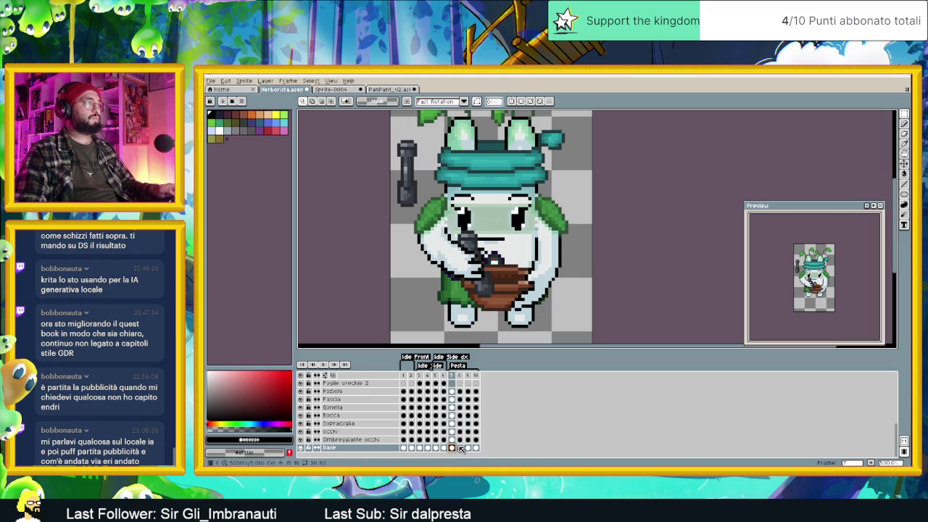
click(459, 448)
click(451, 447)
click(459, 448)
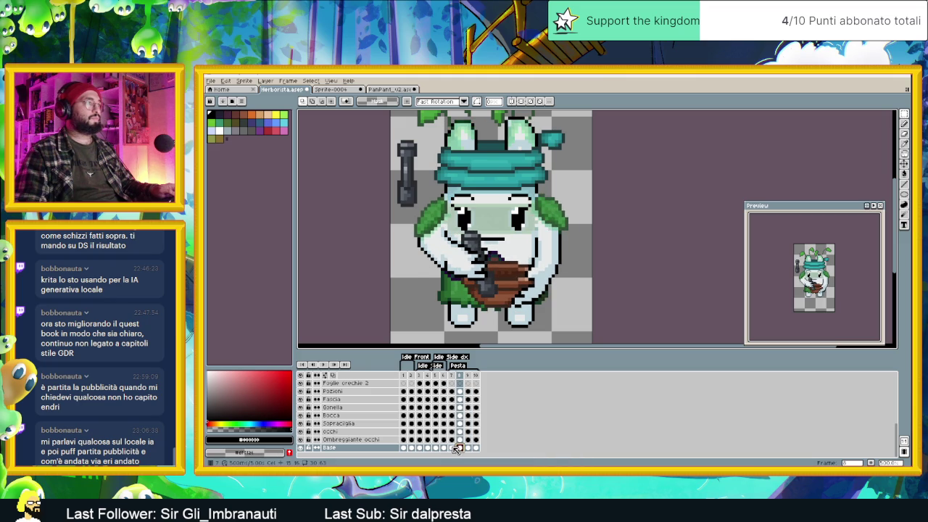
click(452, 447)
click(459, 448)
click(468, 447)
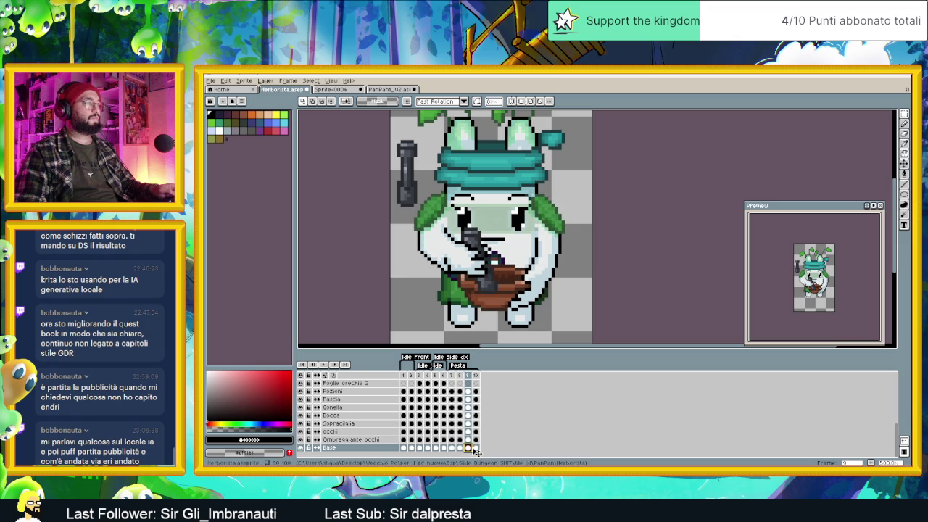
click(476, 447)
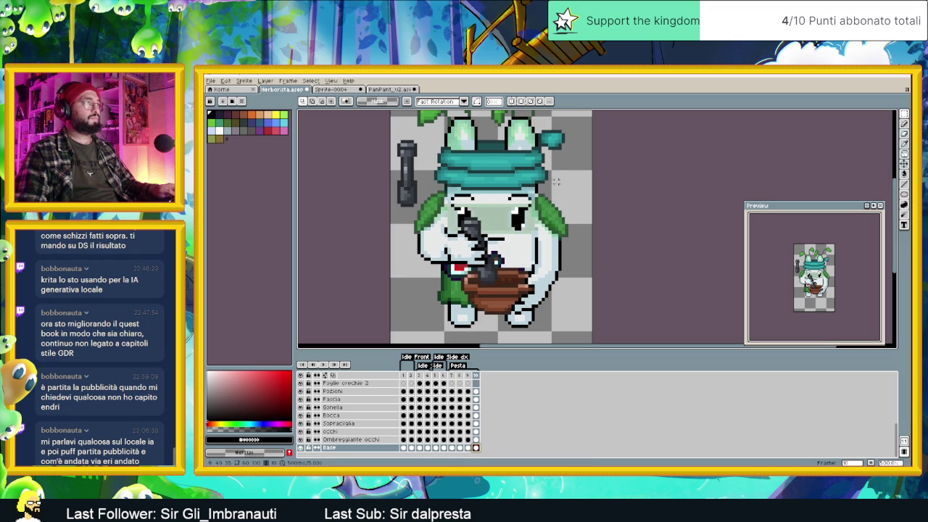
Step: Move the left pale green eye on the turban up one pixel in frame 10
scroll(516, 226, up, 1)
scroll(516, 226, up, 1)
drag(492, 170, 553, 220)
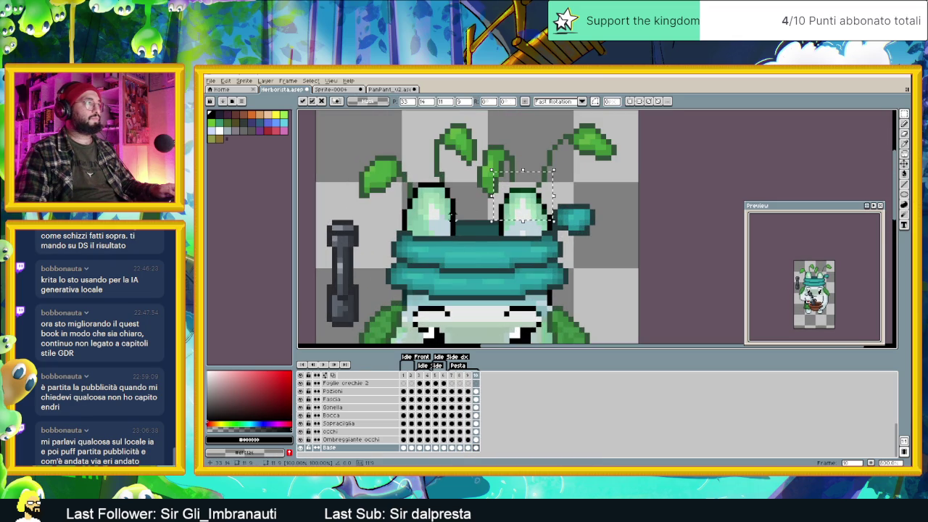
click(410, 177)
mouse_move(405, 170)
mouse_down()
mouse_move(457, 215)
mouse_move(447, 202)
mouse_up()
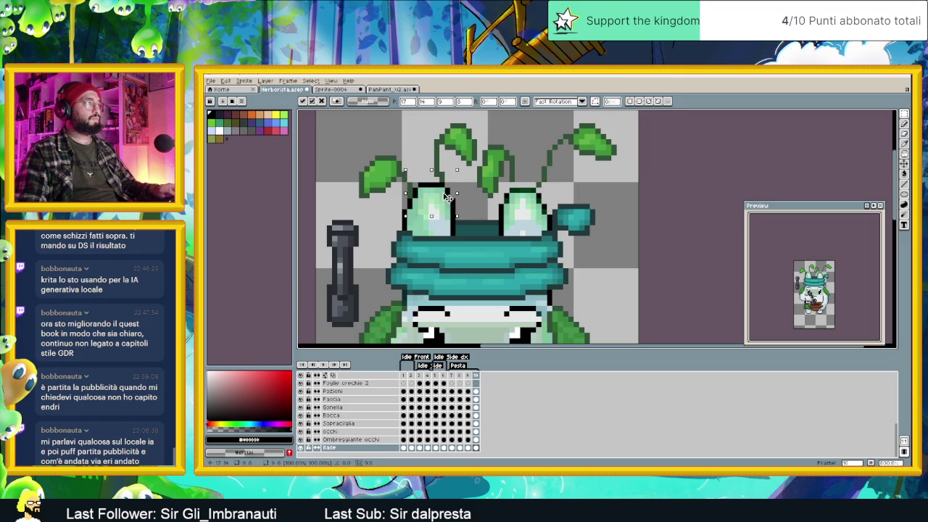
key(Up)
key(Return)
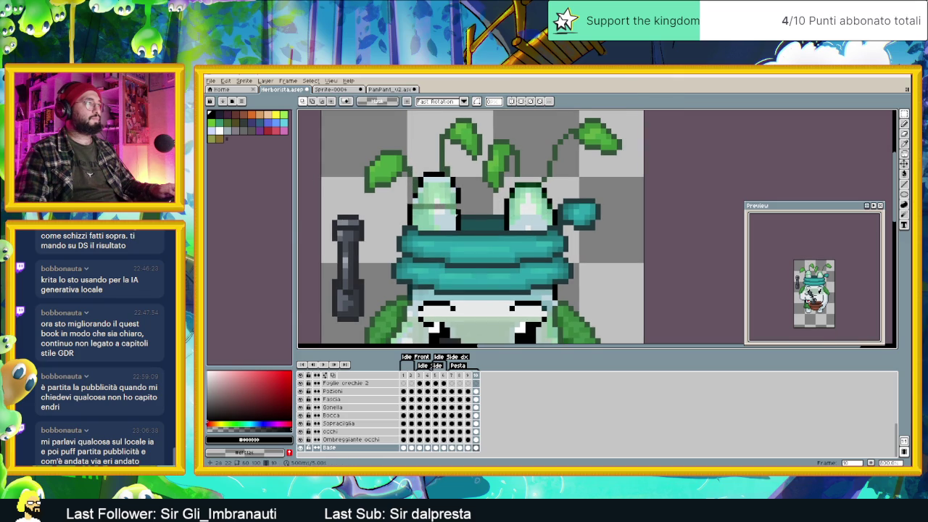
Step: Sample the eye shades #d7eaea, #bcd3dd, #c7eaea and outline black, then preview the animation
scroll(449, 217, up, 1)
click(904, 143)
key(b)
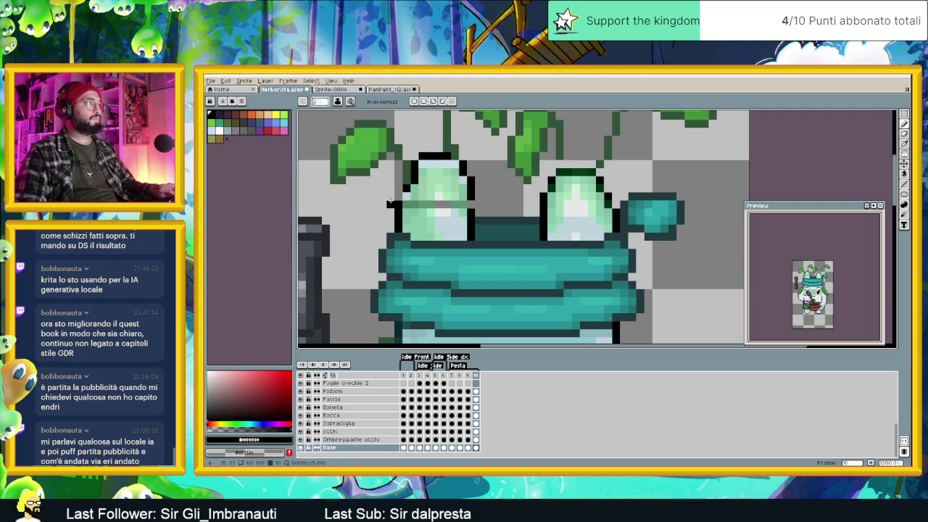
key(alt)
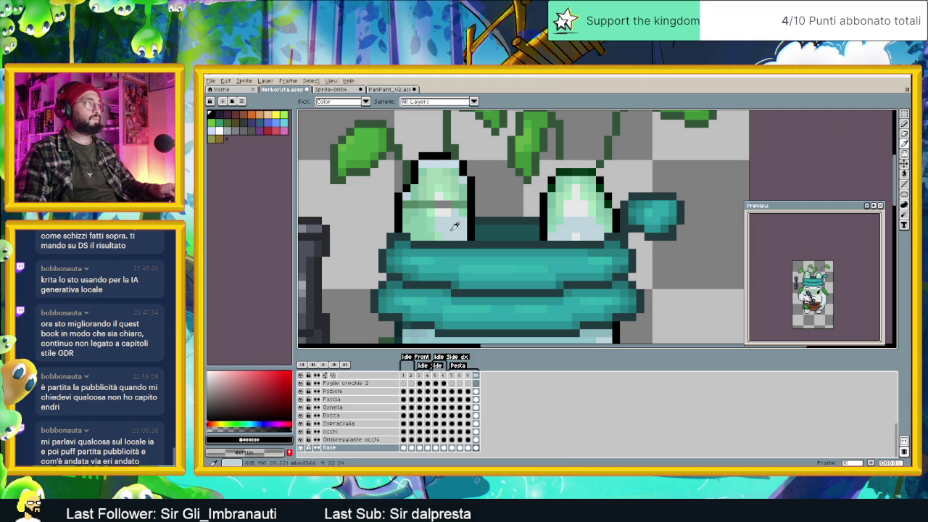
alt+click(459, 225)
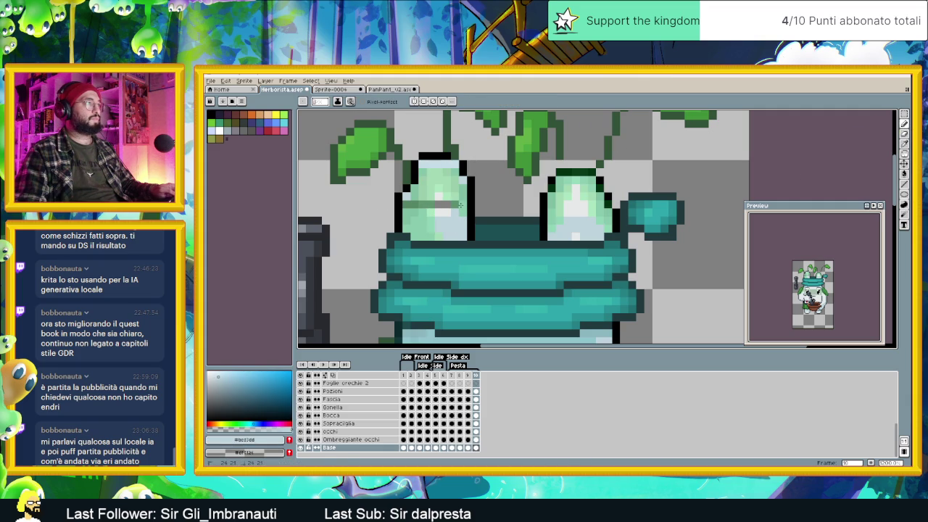
alt+click(439, 211)
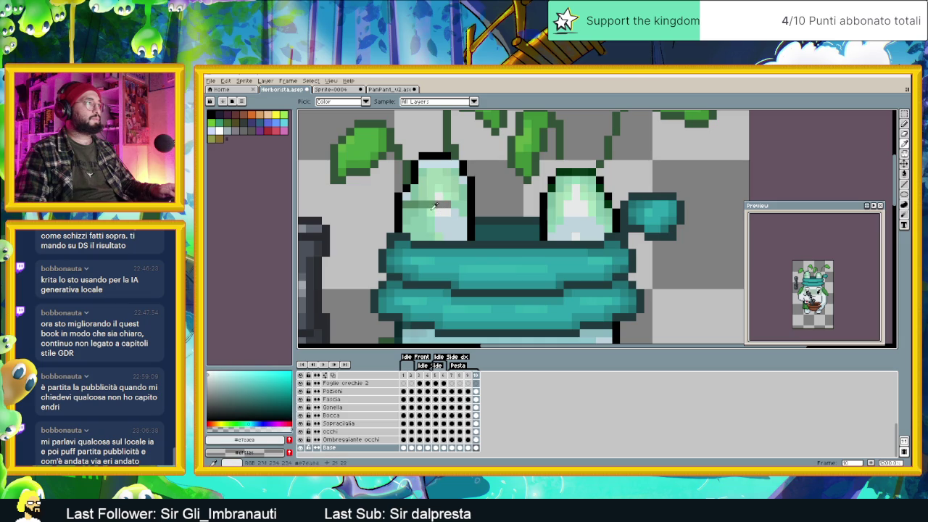
alt+click(405, 202)
alt+click(422, 205)
scroll(415, 204, down, 3)
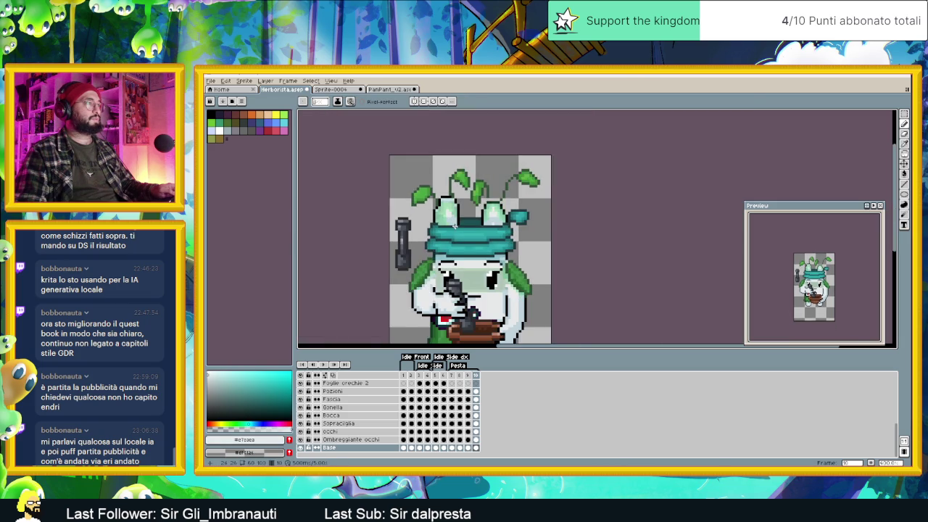
scroll(445, 199, up, 2)
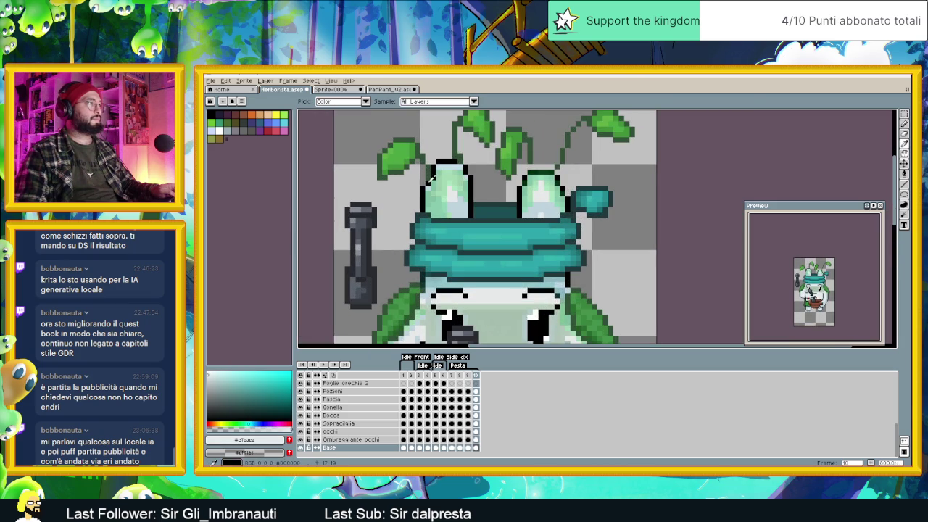
alt+click(427, 177)
scroll(491, 263, down, 2)
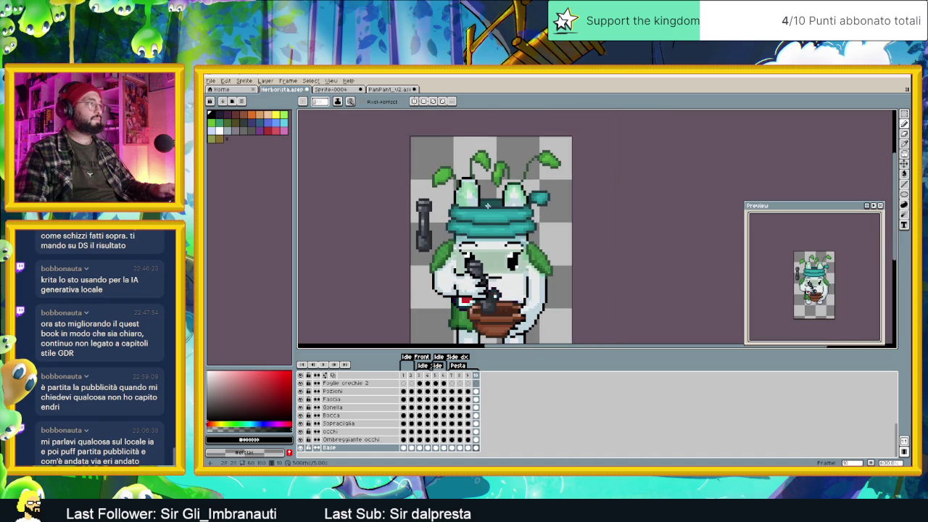
click(324, 365)
Step: Watch the Pesta loop play, then stop it on frame 7 of the Fogliolone orecchie layer
scroll(569, 244, down, 3)
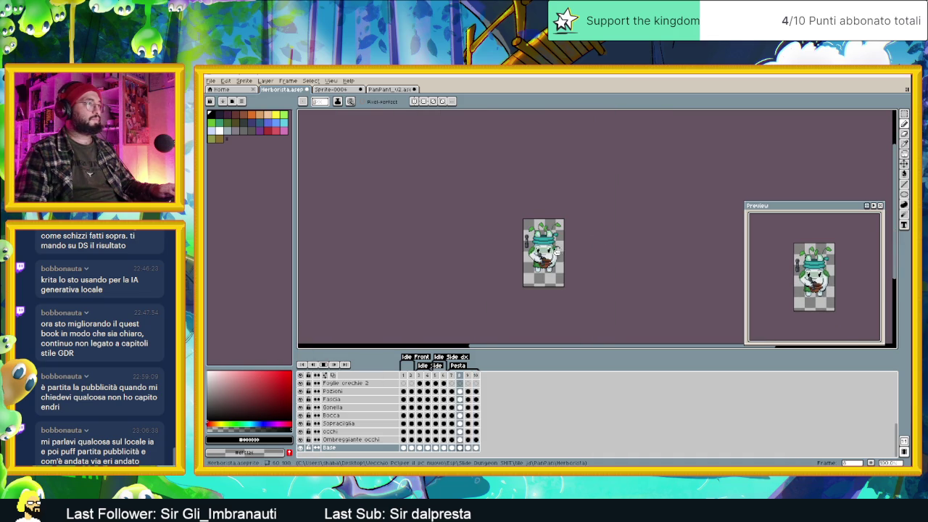
scroll(564, 247, up, 2)
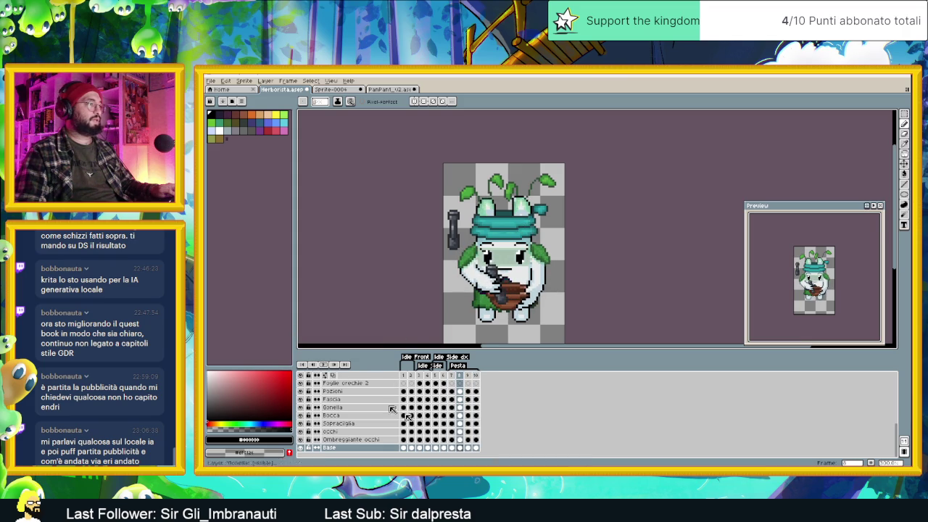
scroll(464, 434, up, 2)
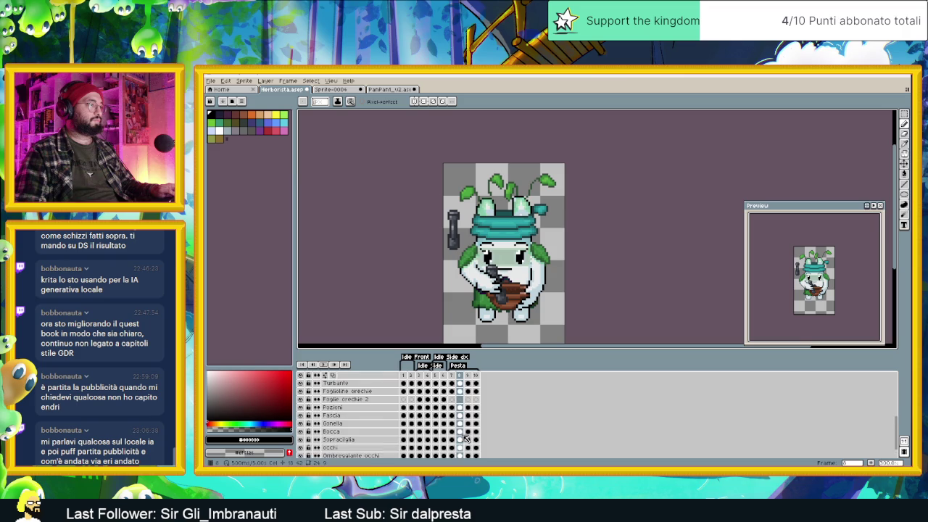
scroll(463, 417, up, 2)
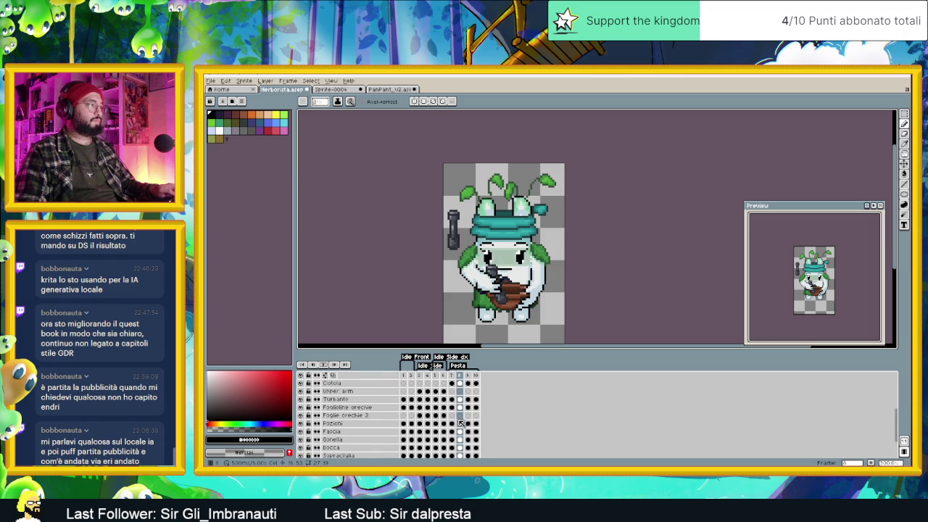
click(452, 408)
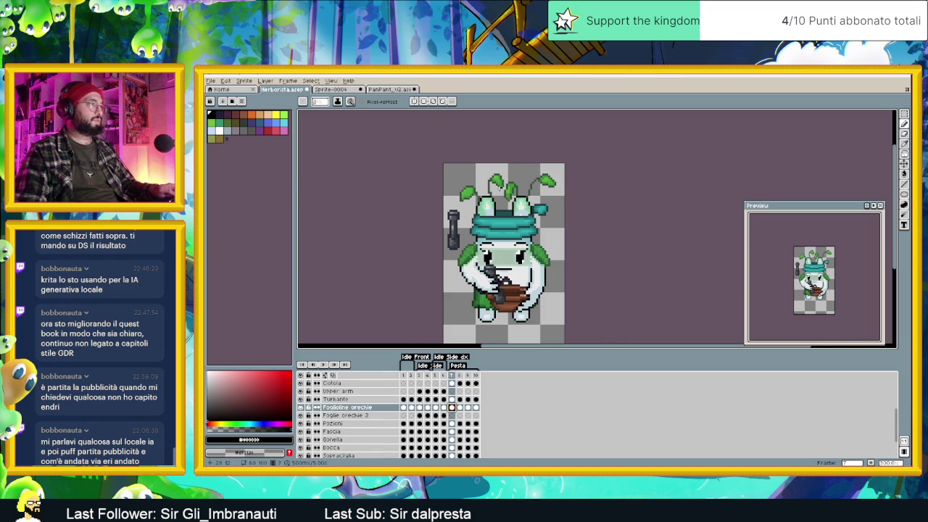
Step: Select and adjust the top leaves on frame 8, comparing against frame 7
scroll(497, 186, up, 2)
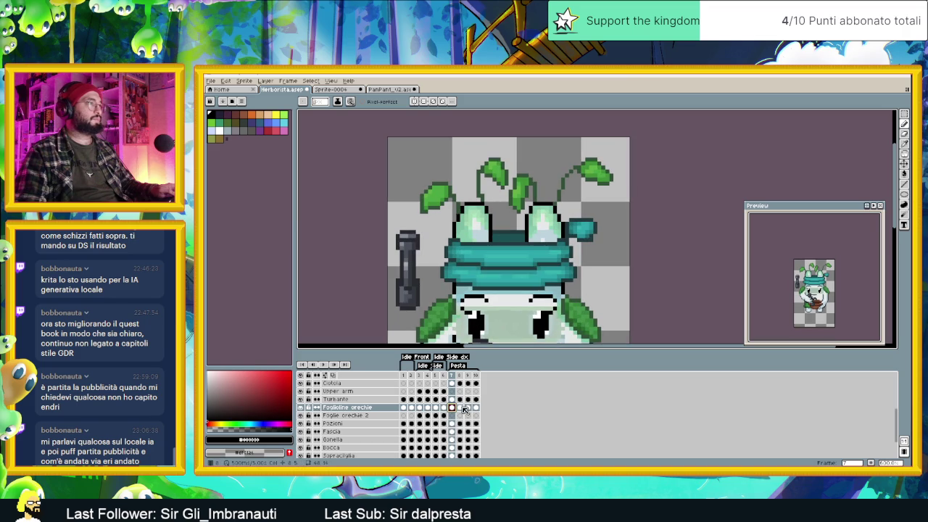
click(461, 407)
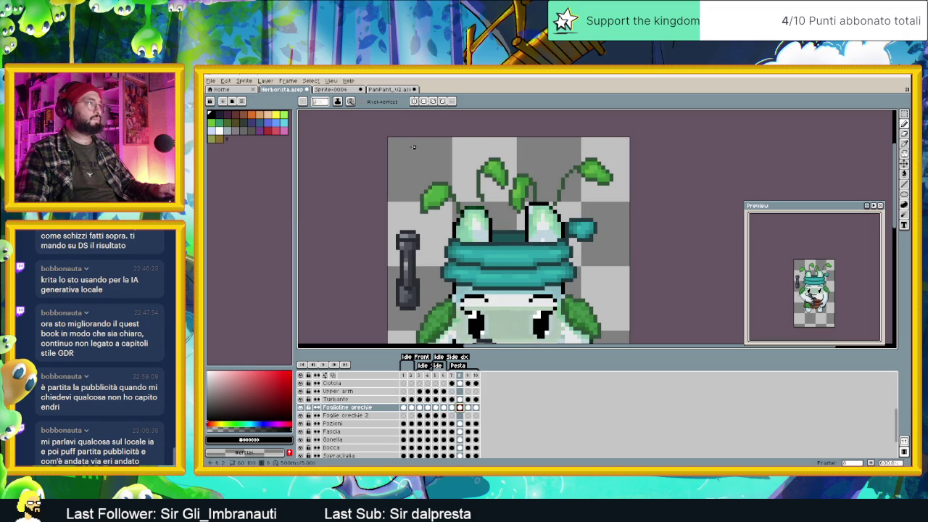
key(m)
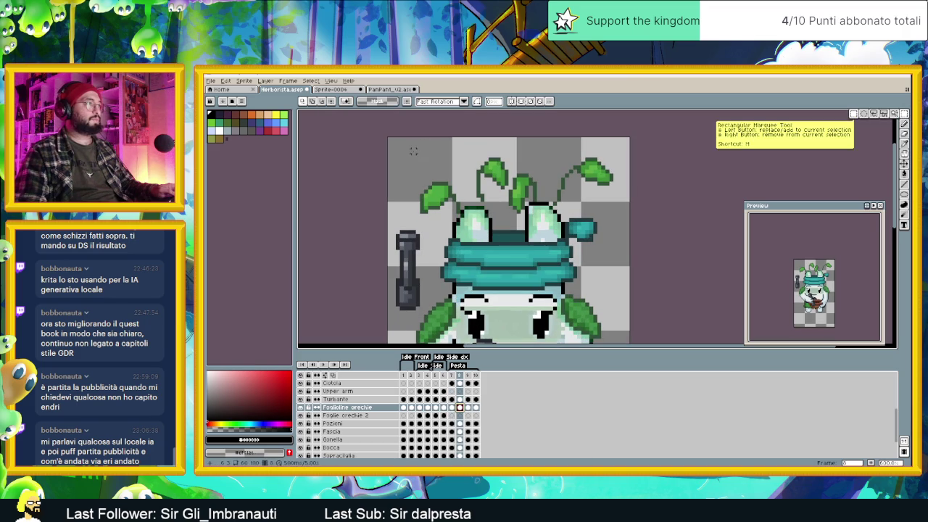
drag(411, 150, 505, 224)
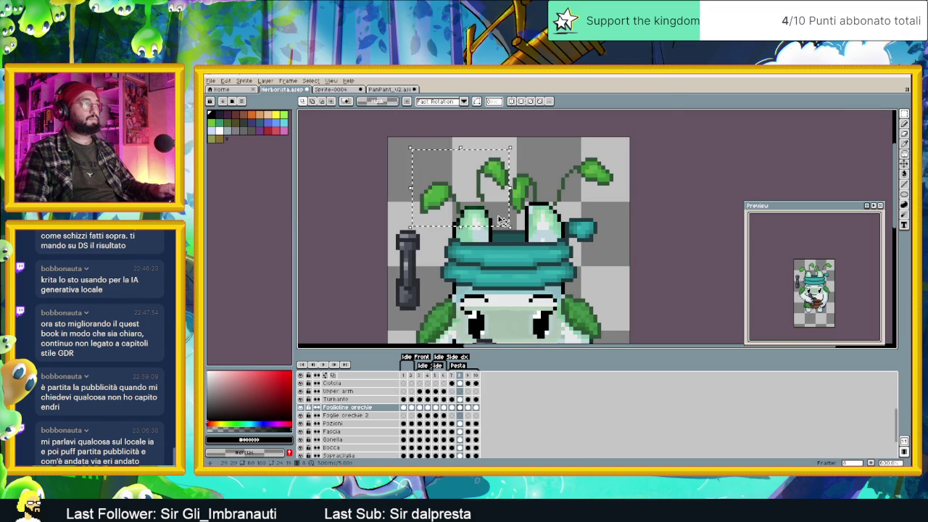
key(ctrl+t)
key(ctrl+d)
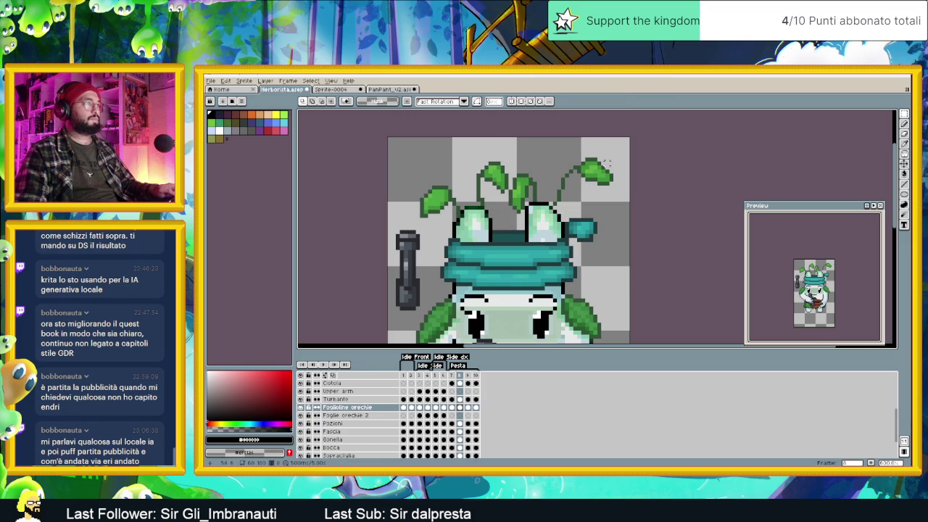
click(452, 409)
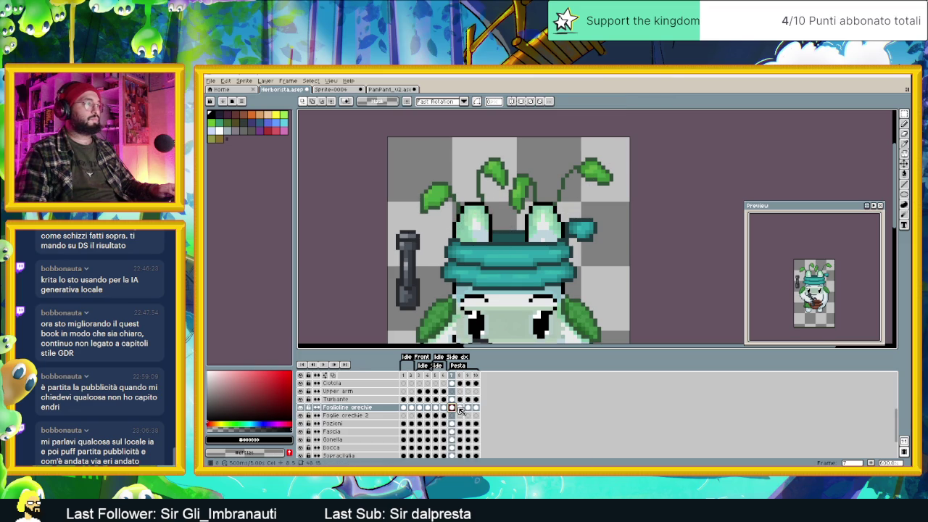
click(460, 407)
drag(623, 143, 502, 228)
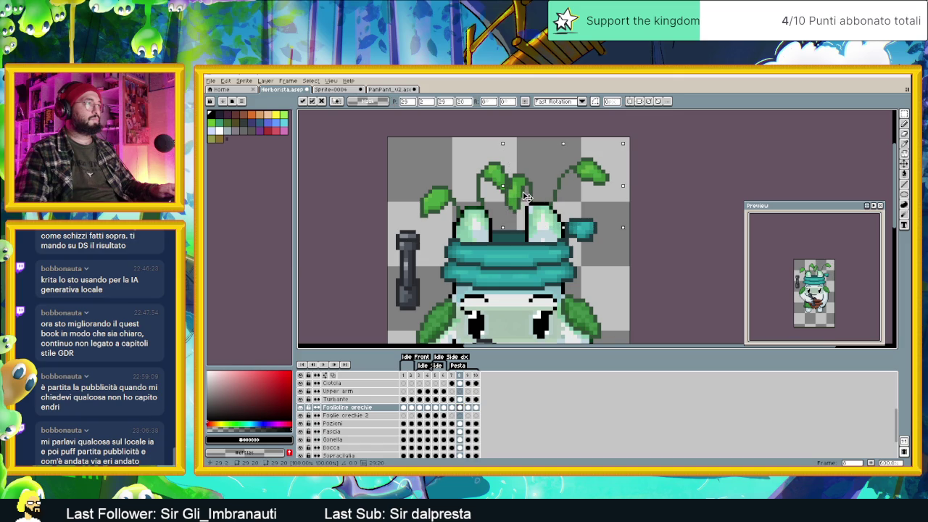
key(ctrl+d)
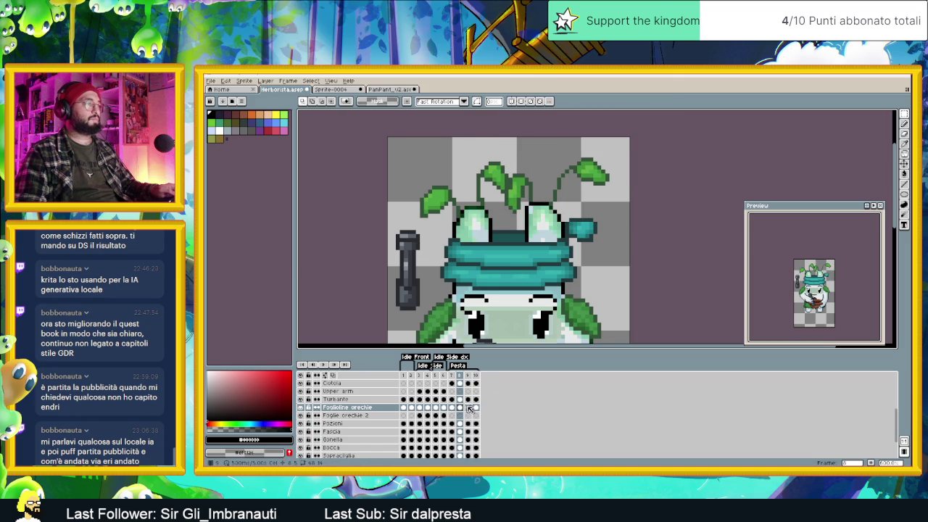
Step: Reselect and adjust the top leaves on frame 10
click(468, 408)
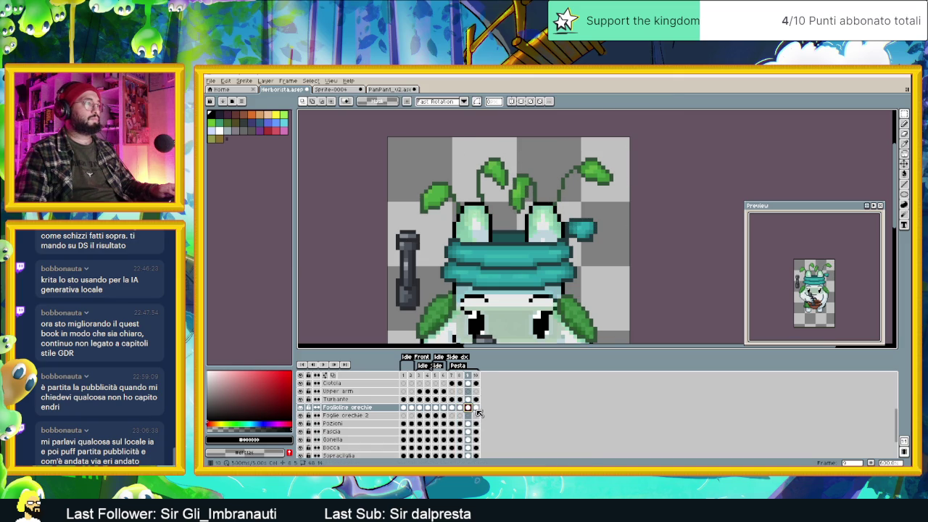
click(476, 408)
drag(622, 144, 505, 229)
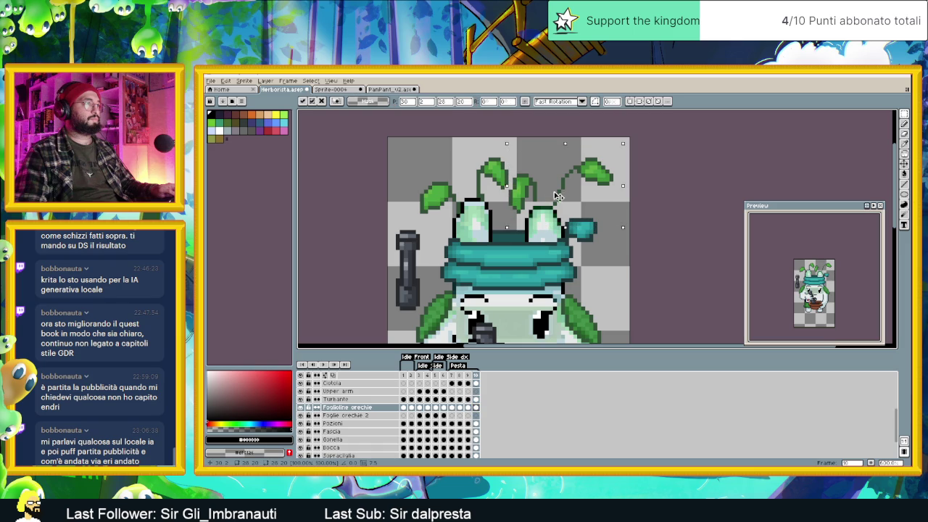
click(401, 157)
mouse_move(398, 149)
mouse_down()
mouse_move(510, 226)
mouse_move(489, 202)
mouse_up()
key(ctrl+d)
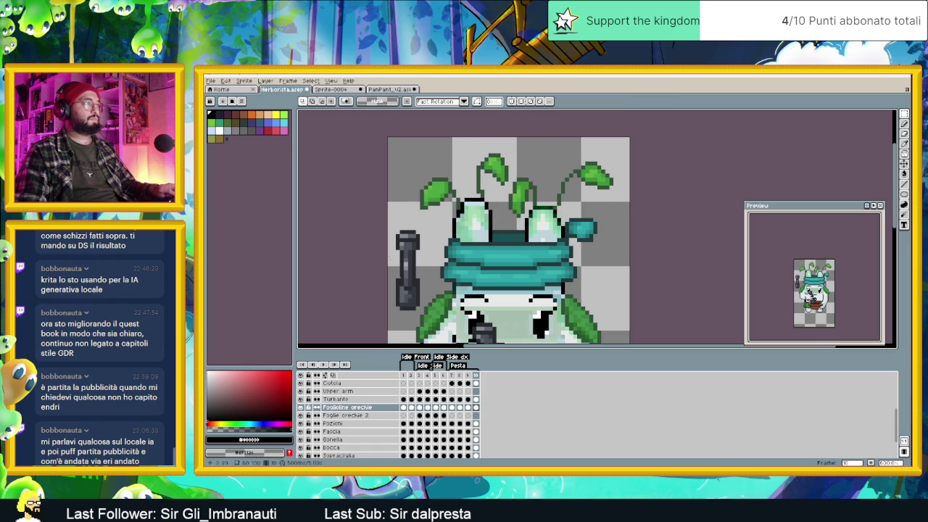
Step: Play the animation to review the leaves and save Herborista.aseprite
click(323, 364)
scroll(555, 246, down, 2)
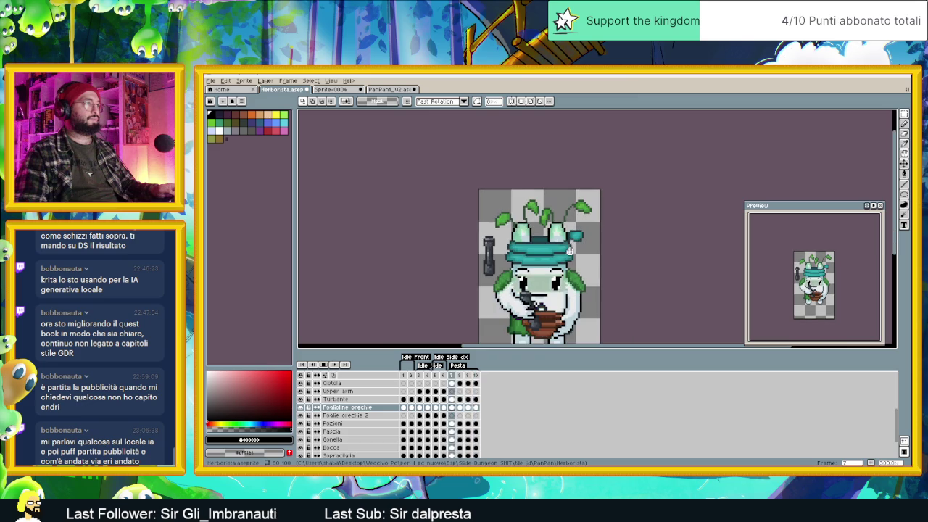
scroll(567, 258, down, 4)
scroll(567, 258, up, 3)
scroll(567, 258, up, 1)
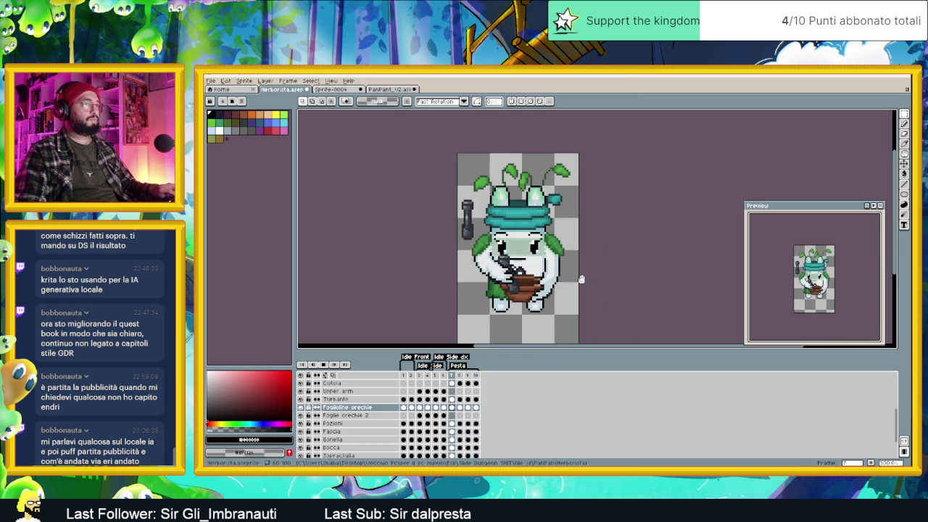
key(ctrl+s)
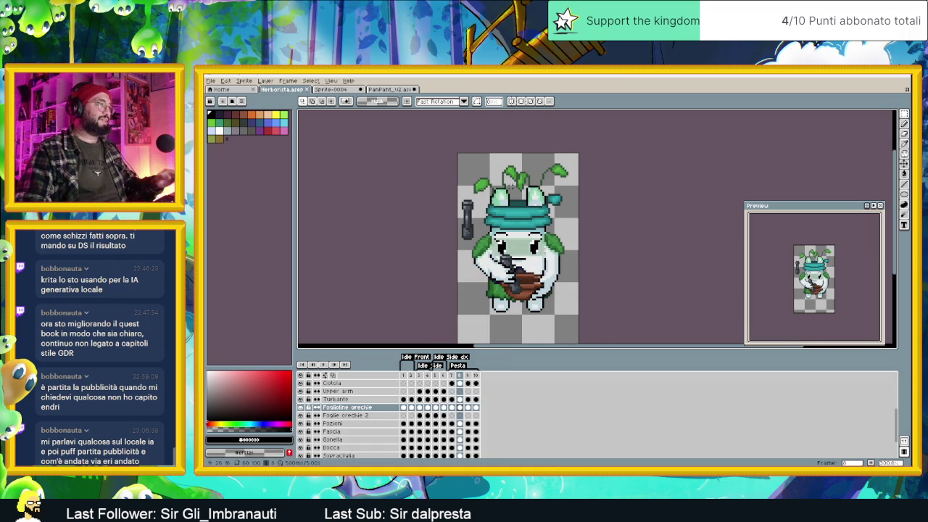
Step: Flip between frames 7 and 8 to check the saved leaf poses
scroll(514, 216, up, 1)
scroll(514, 215, up, 1)
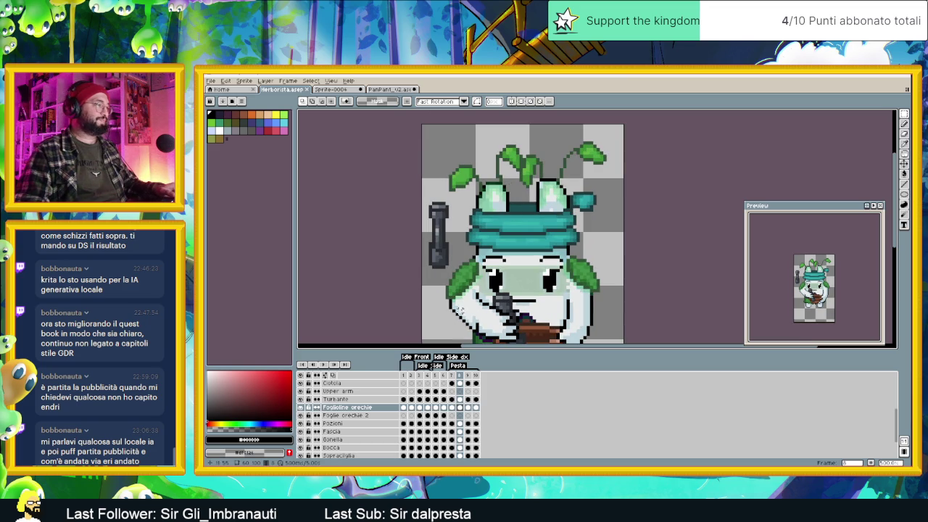
click(452, 407)
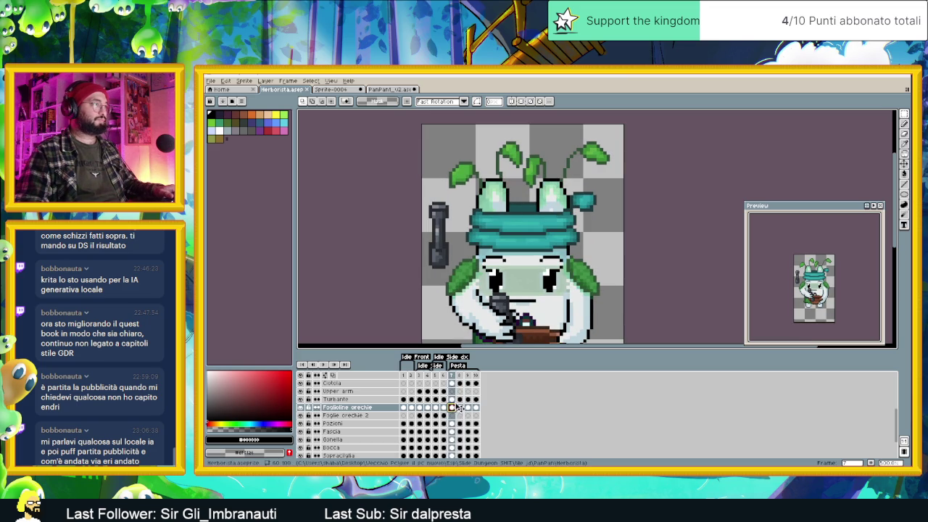
click(461, 407)
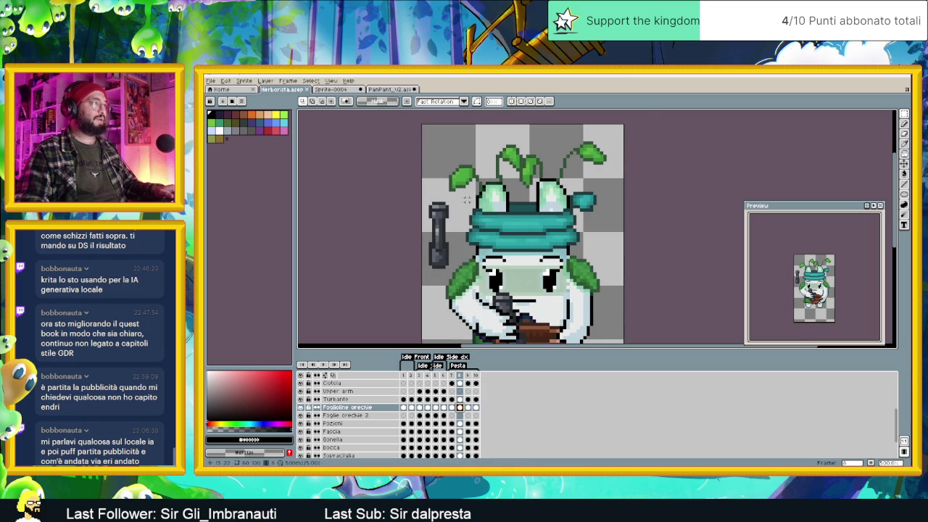
scroll(470, 218, up, 1)
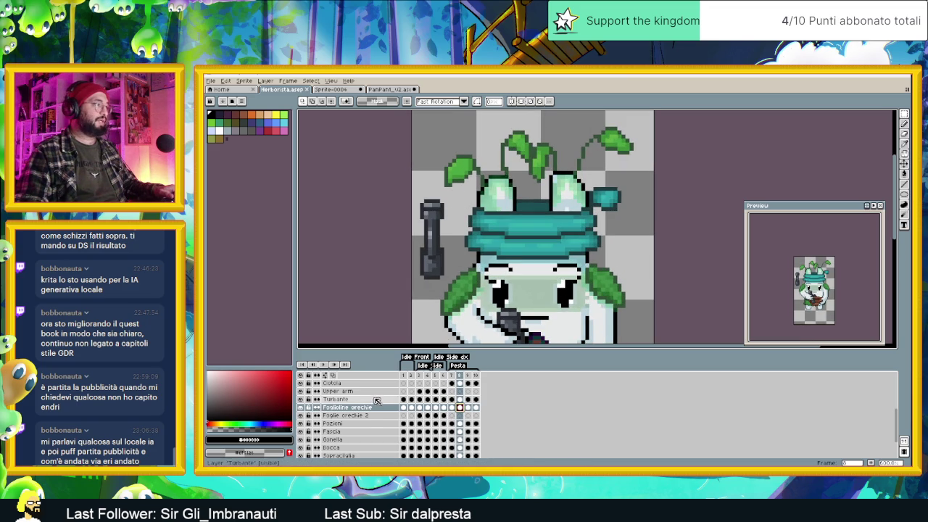
Step: On the Turbante layer, compare frame 7, then nudge the turban's left section on frame 8
click(458, 399)
key(Left)
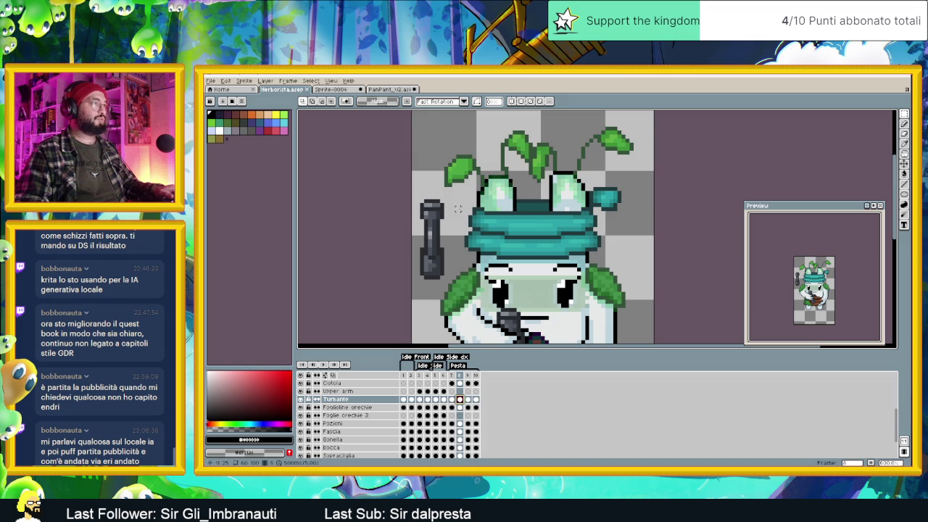
key(Left)
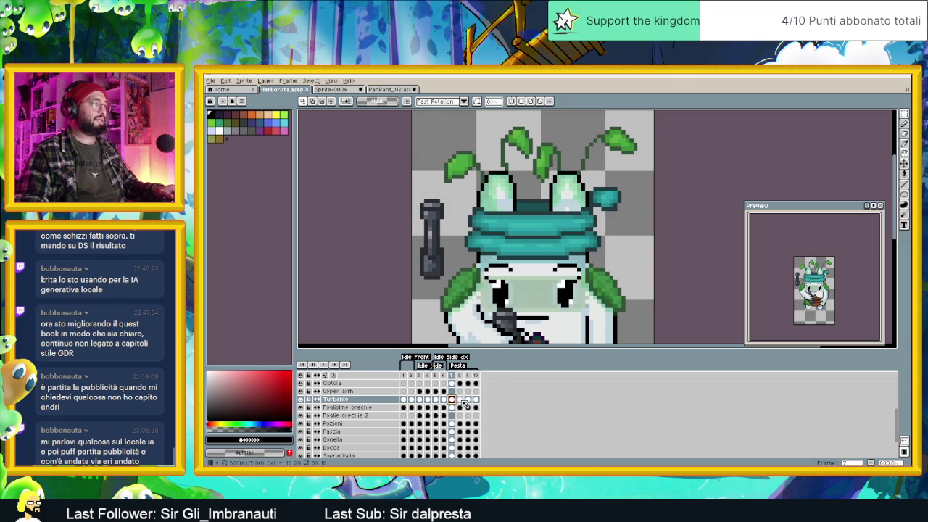
key(Right)
drag(454, 194, 497, 259)
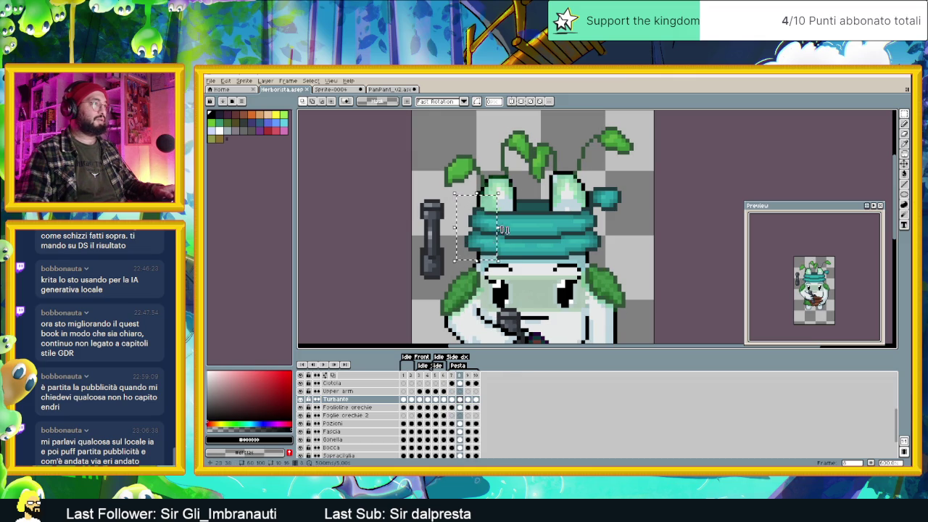
drag(500, 211, 497, 250)
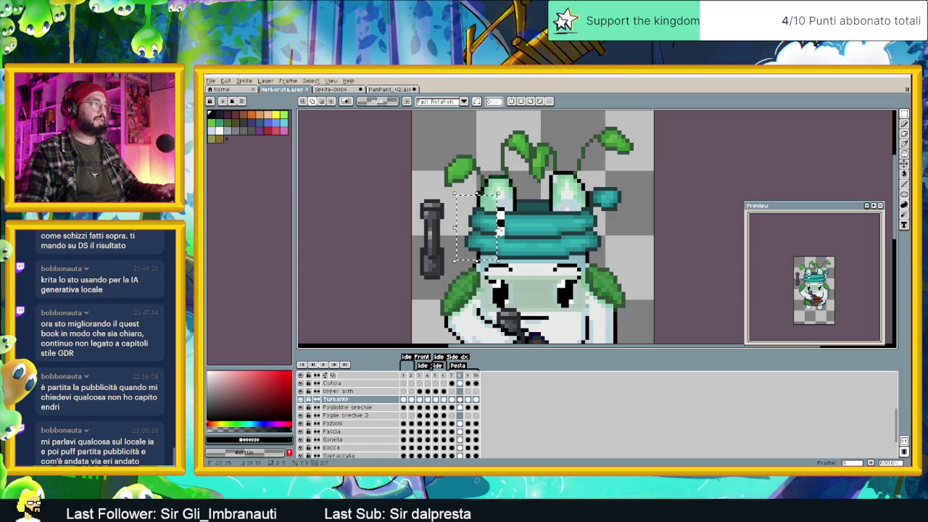
key(ctrl+z)
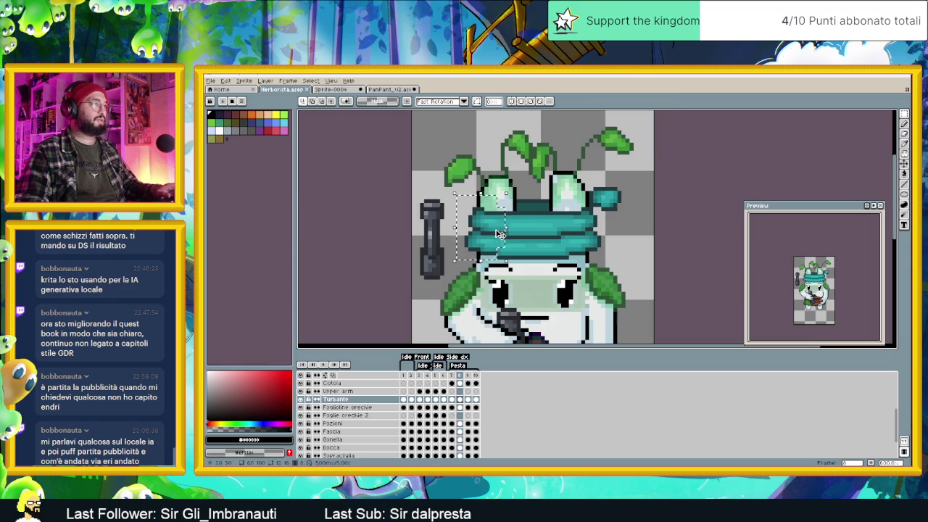
click(499, 236)
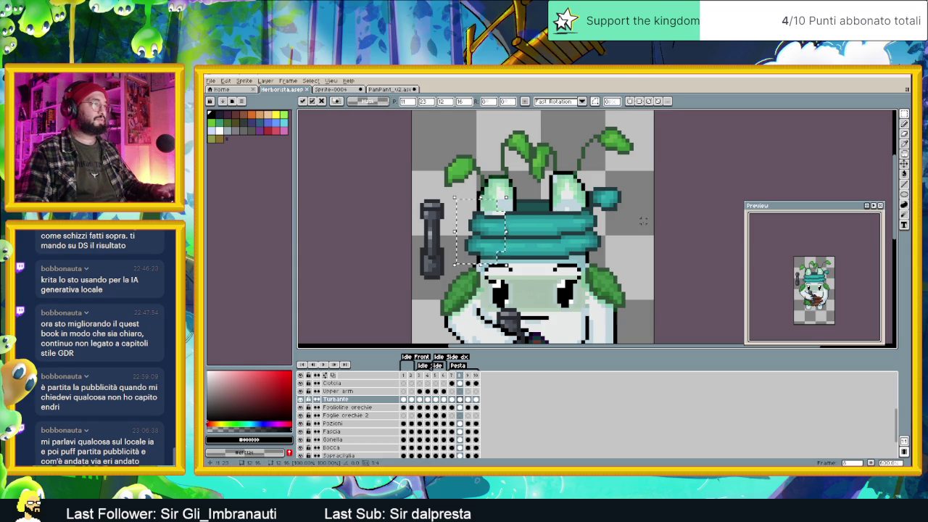
key(Return)
Step: Reposition the teal tassel on frame 8 and compare it with the neighbouring frame
click(453, 399)
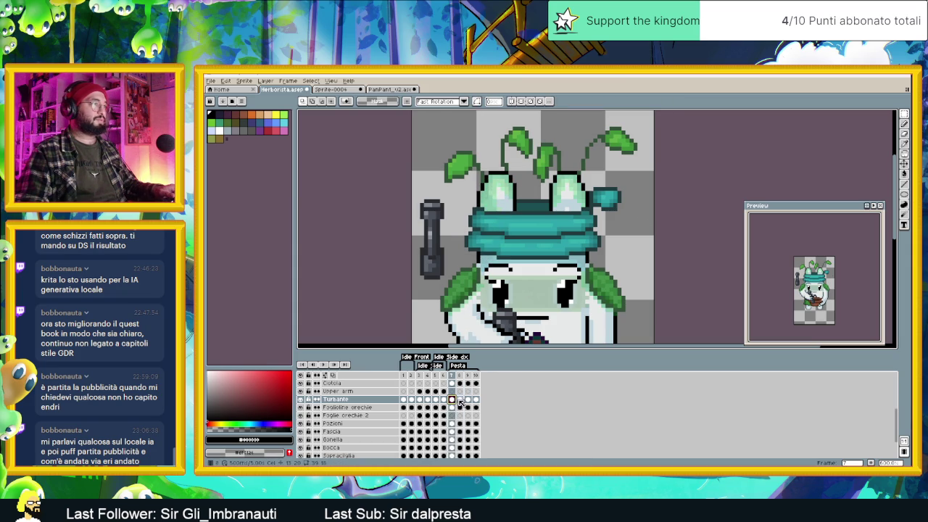
click(459, 399)
drag(633, 179, 580, 252)
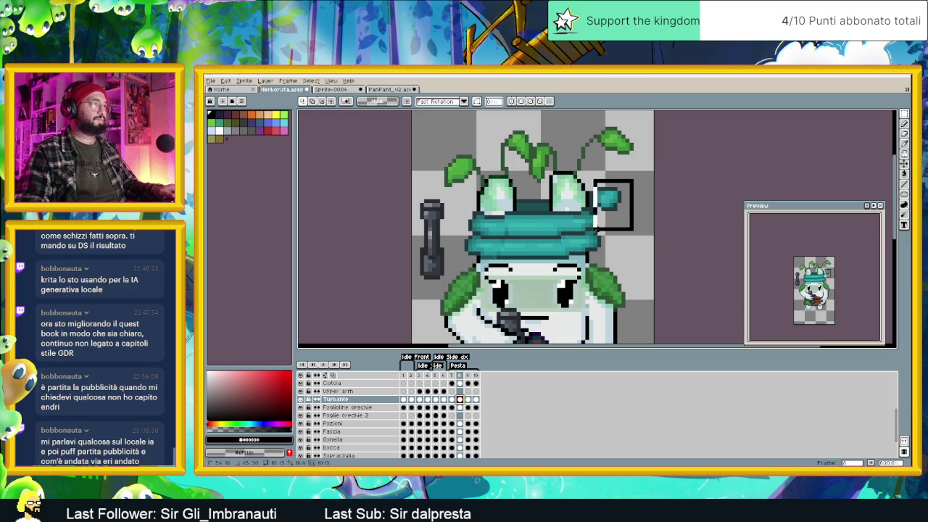
click(598, 228)
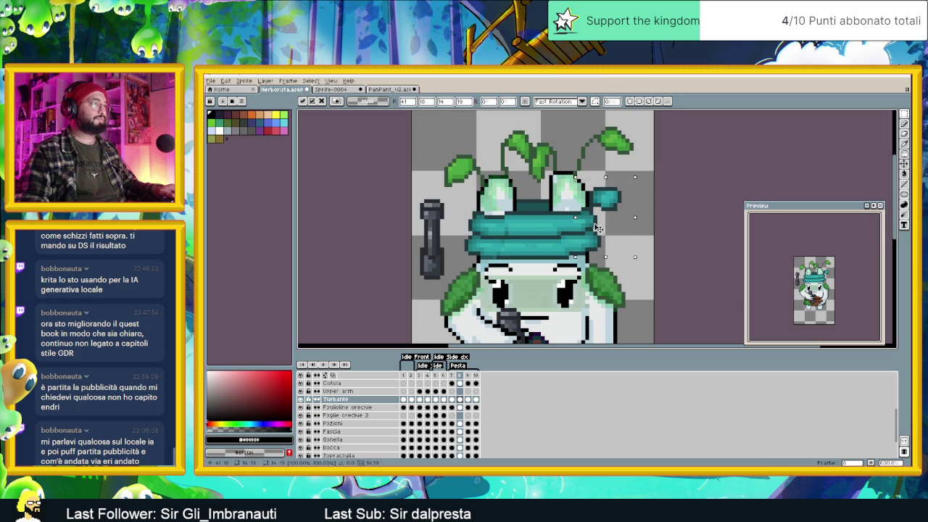
drag(595, 229, 590, 227)
key(Down)
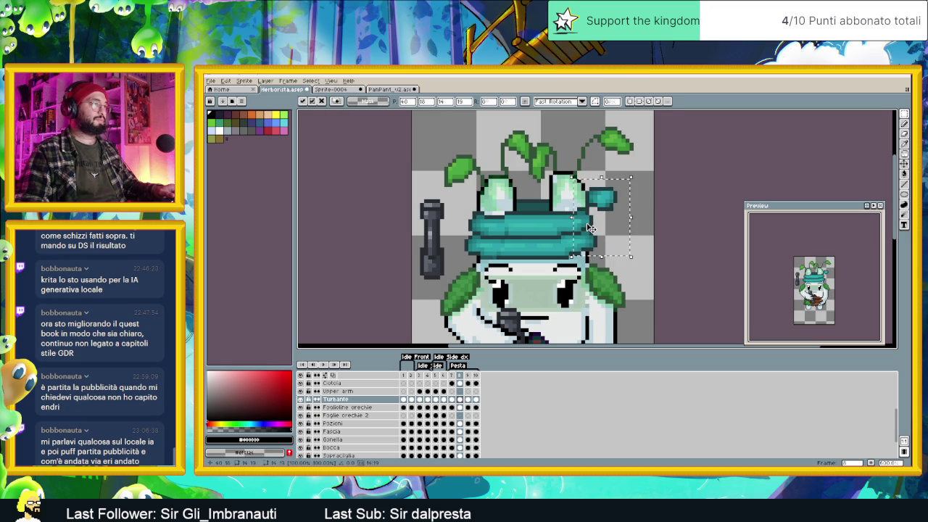
key(ctrl+d)
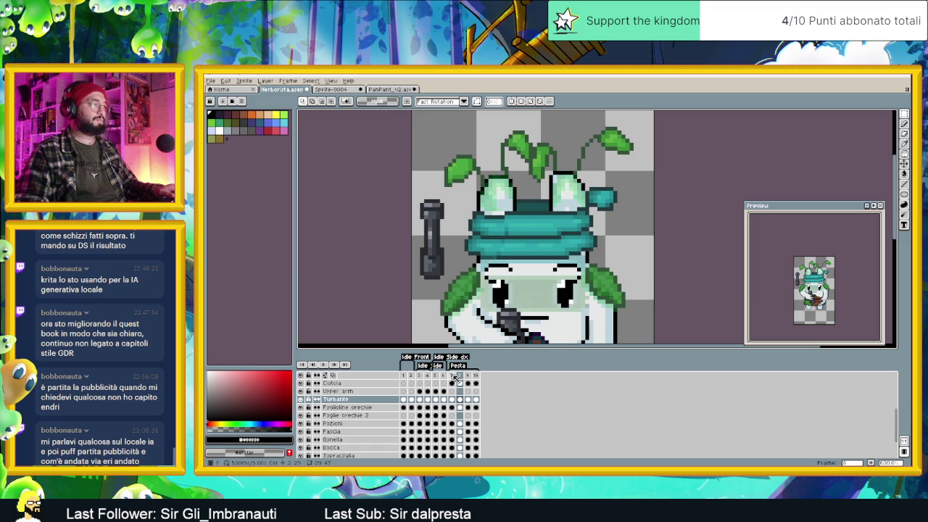
click(452, 375)
click(460, 376)
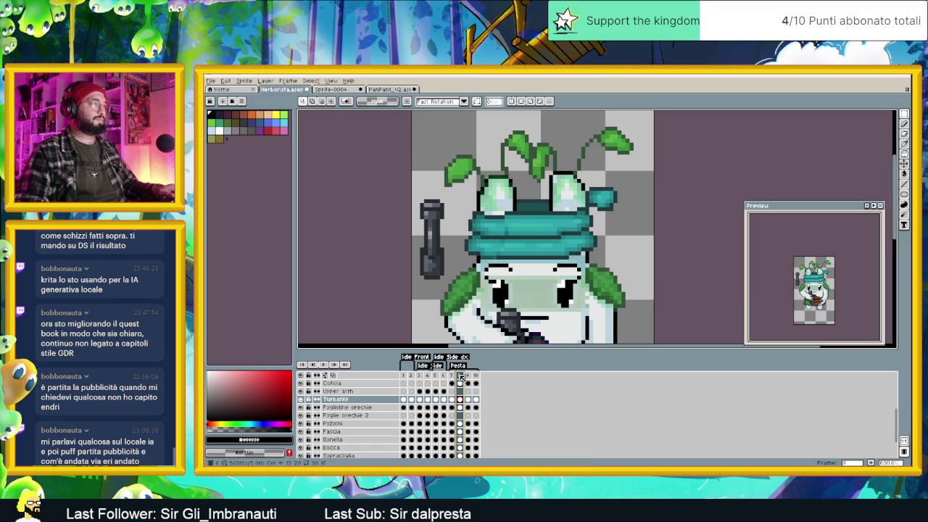
scroll(516, 210, up, 1)
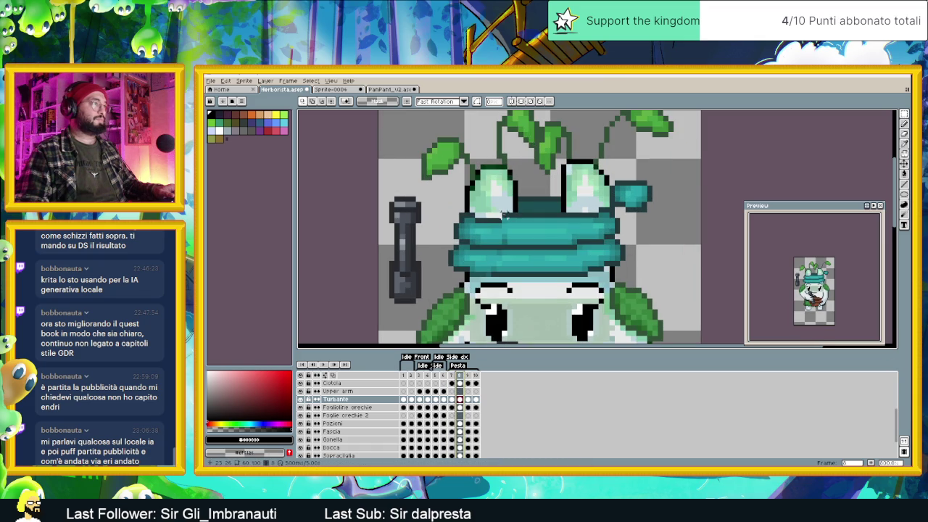
Step: Adjust small patches along the turban's edge on frame 8
mouse_move(499, 212)
mouse_down()
mouse_move(519, 218)
mouse_move(511, 215)
mouse_up()
click(513, 230)
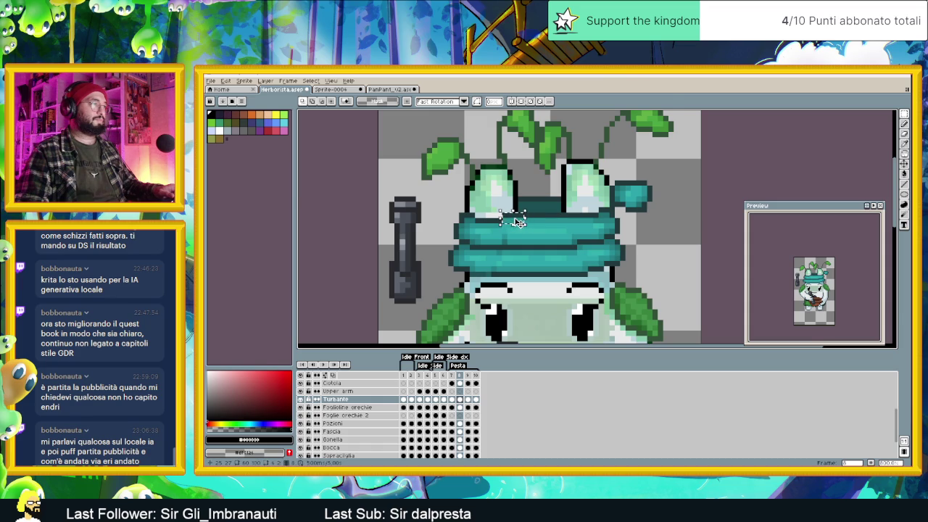
click(519, 224)
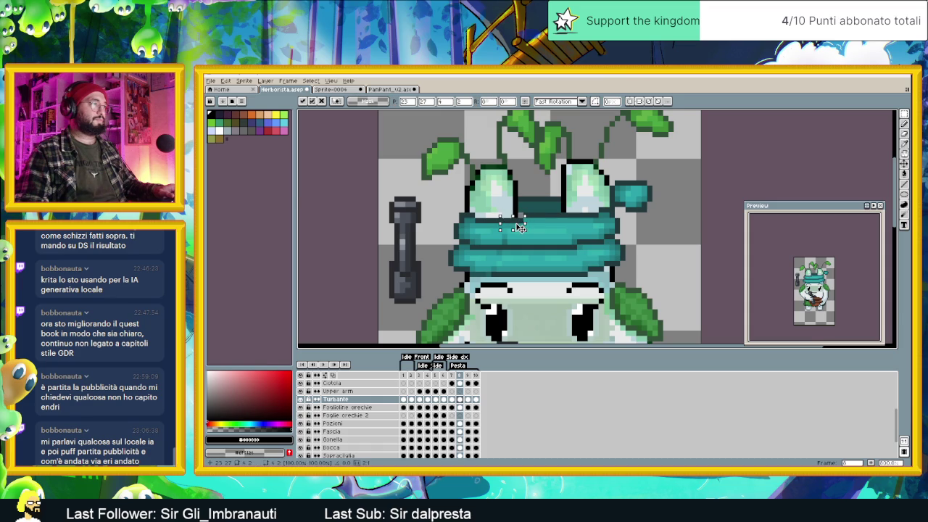
click(524, 207)
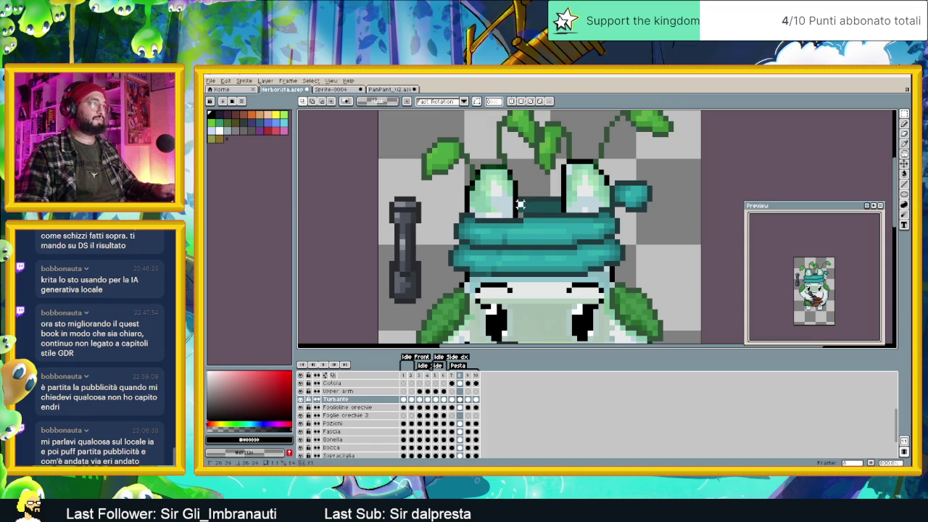
drag(518, 206, 520, 216)
click(521, 214)
click(654, 230)
scroll(655, 230, down, 1)
scroll(654, 230, down, 1)
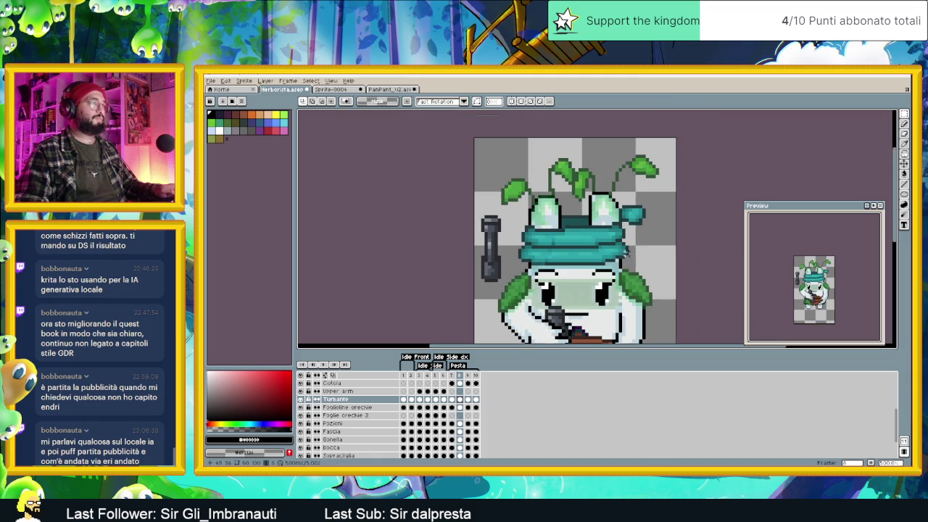
Step: Compare the turban across frames 7, 8 and 9, ending on frame 10
click(452, 378)
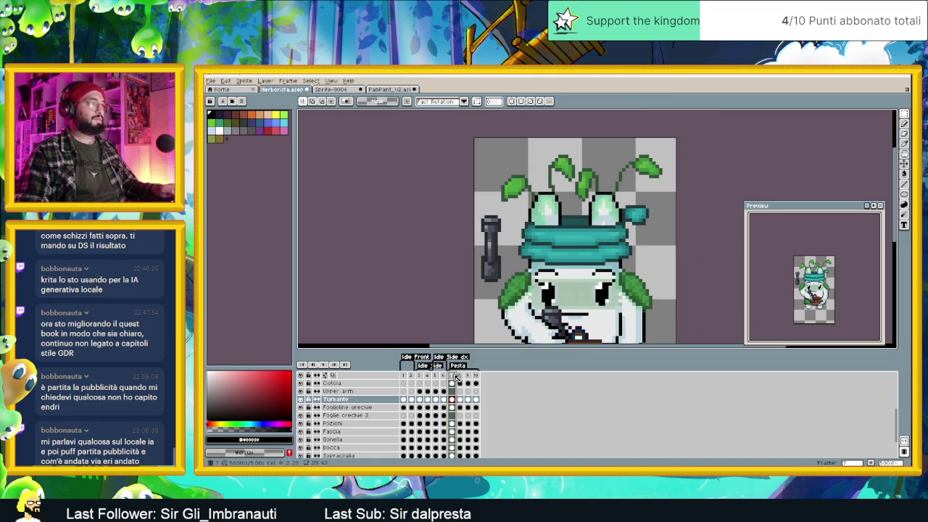
click(461, 378)
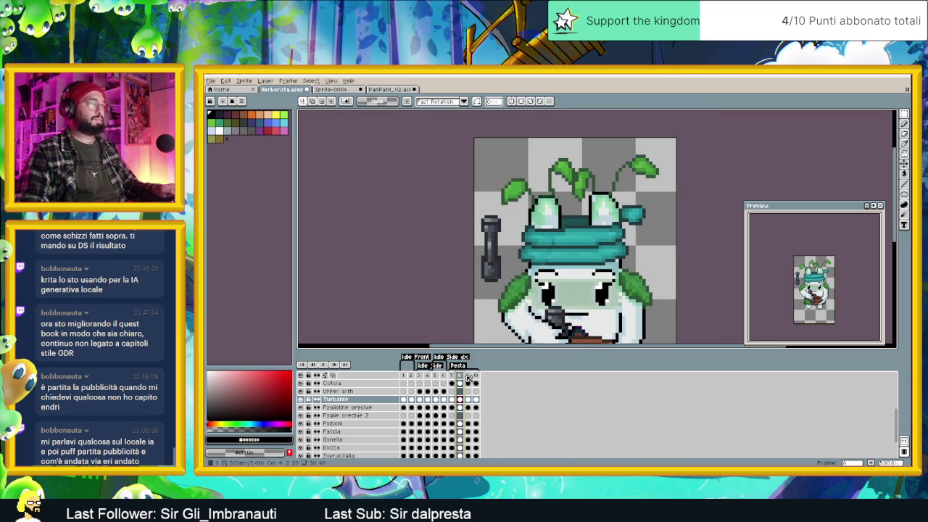
click(468, 376)
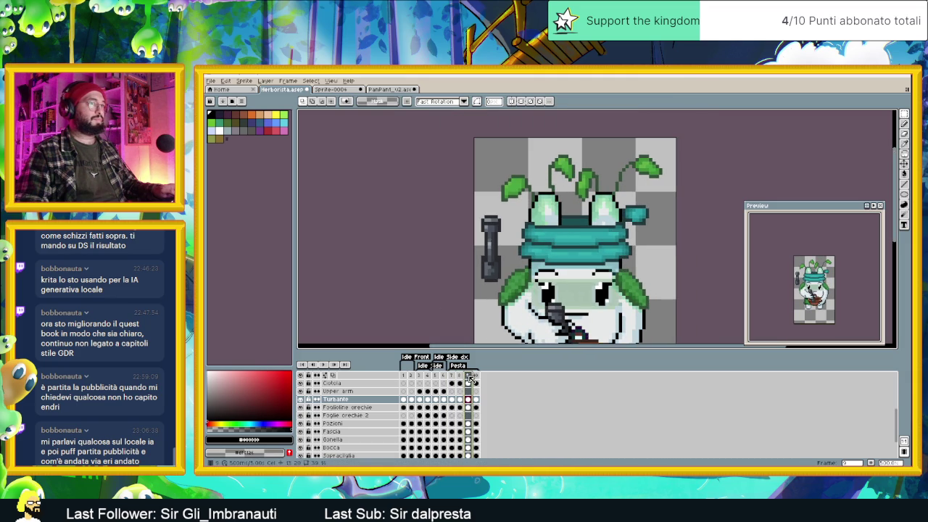
click(455, 379)
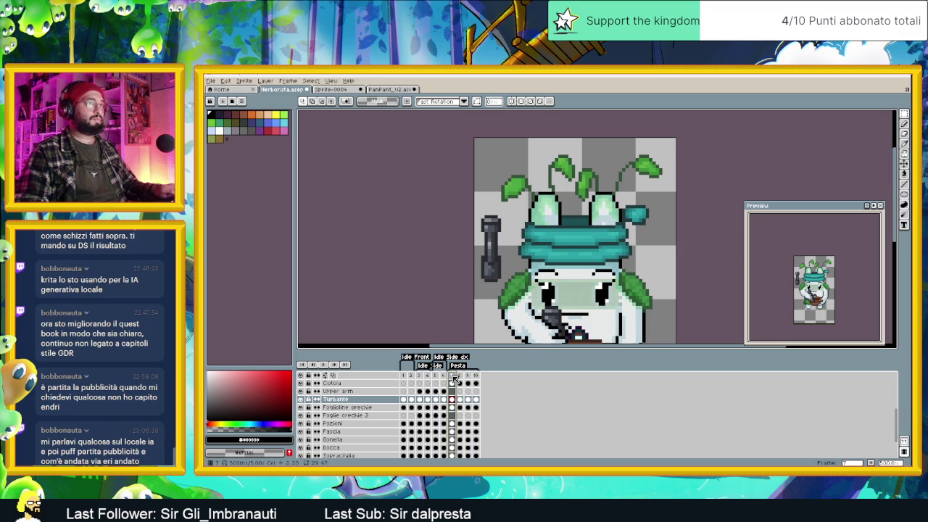
click(468, 377)
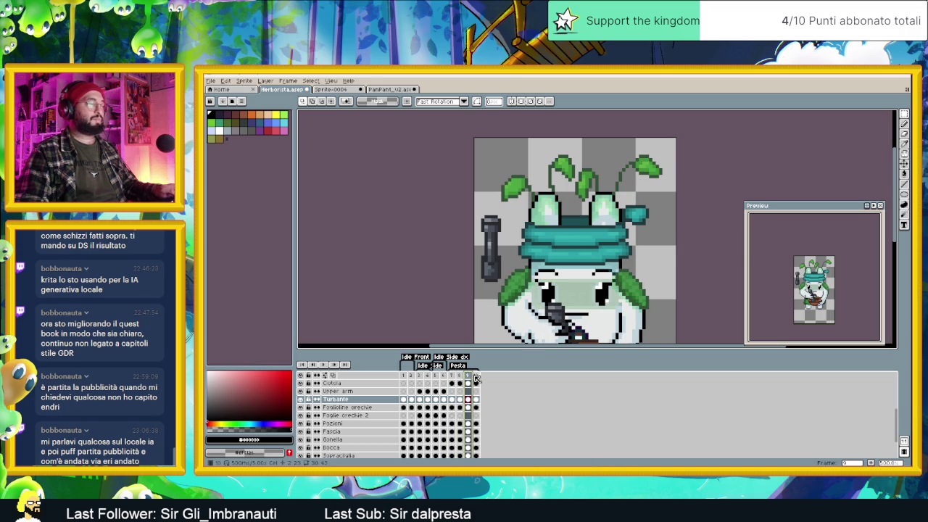
click(478, 377)
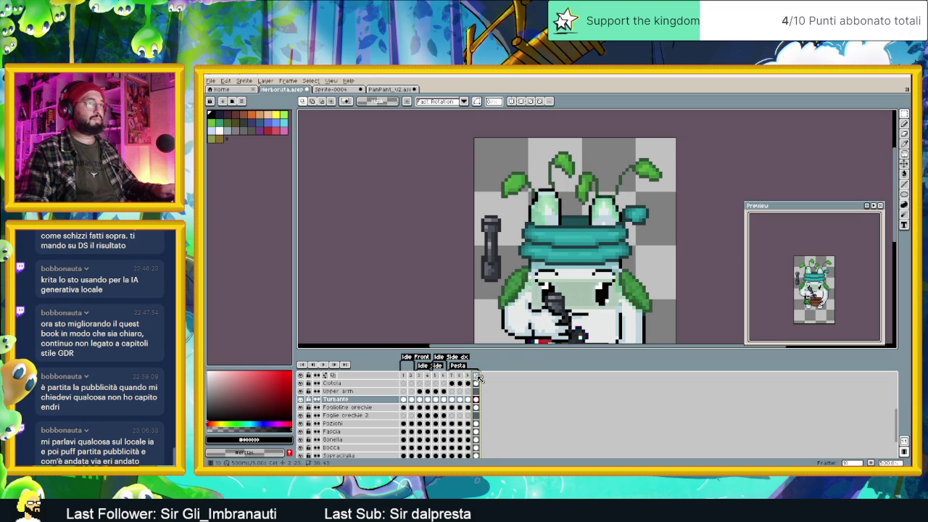
Step: On frame 10, raise the turban's right section one pixel and adjust its left part
scroll(604, 228, up, 1)
drag(672, 187, 603, 274)
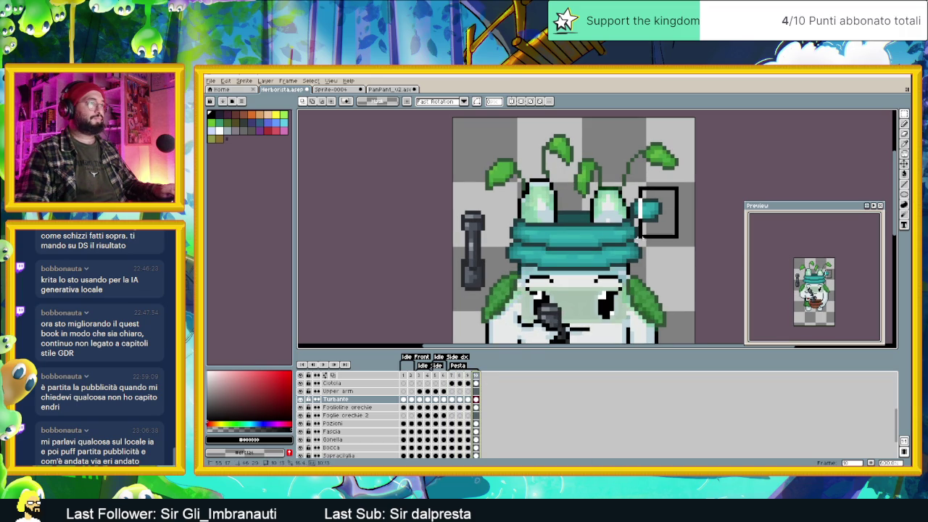
click(604, 274)
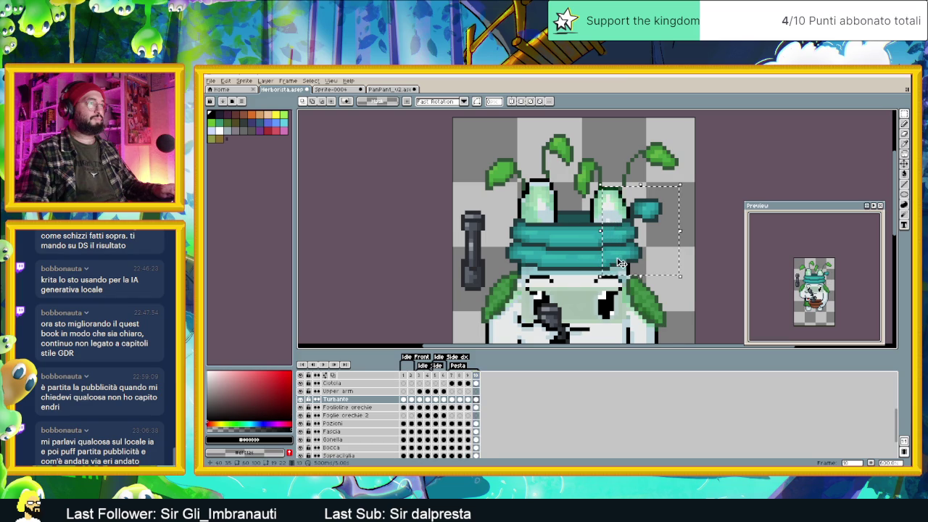
mouse_move(672, 187)
mouse_down()
mouse_move(583, 276)
mouse_move(613, 257)
mouse_up()
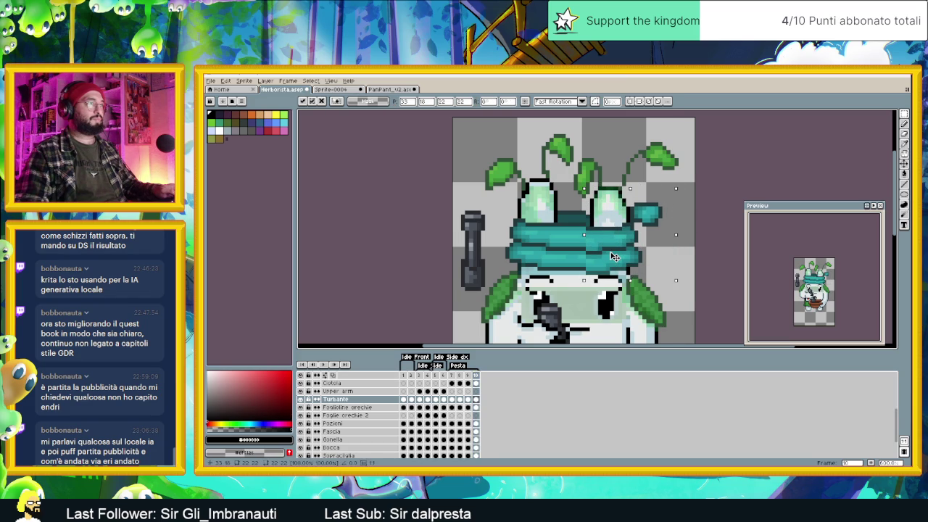
key(Up)
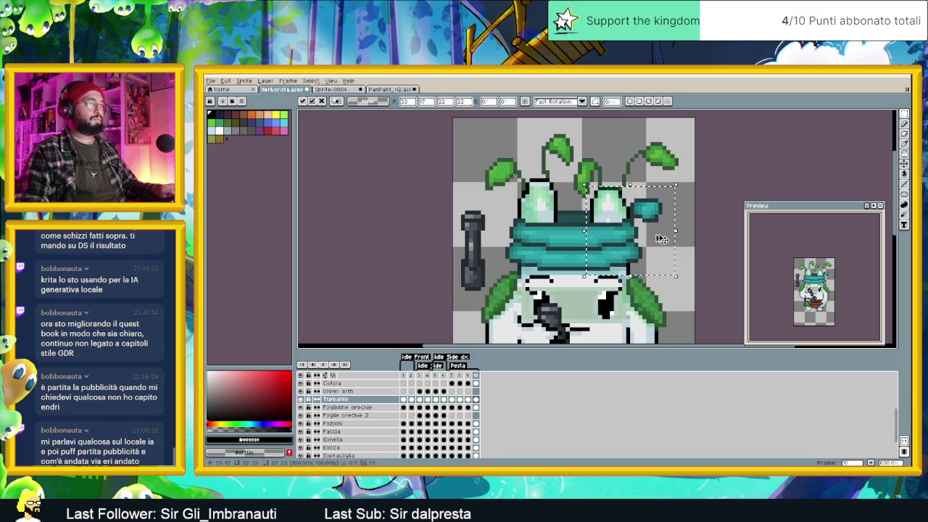
key(Return)
drag(681, 179, 578, 273)
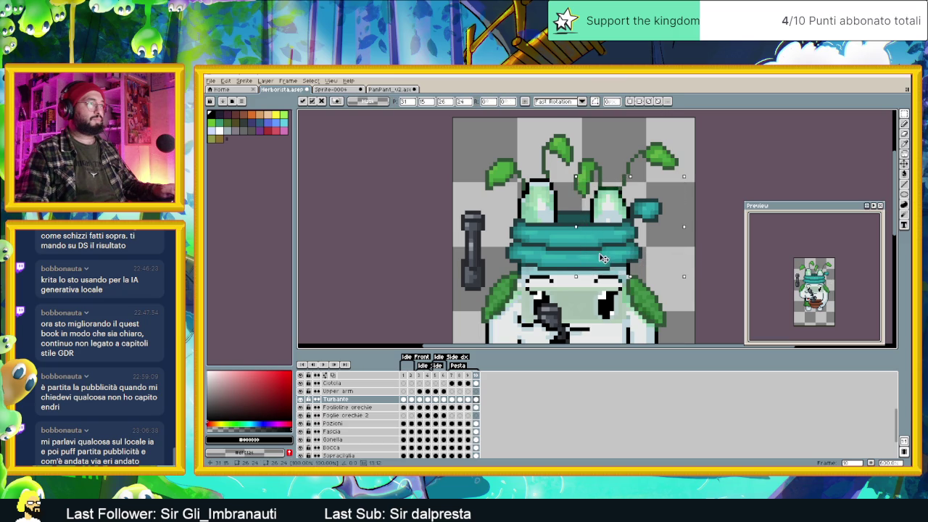
key(Return)
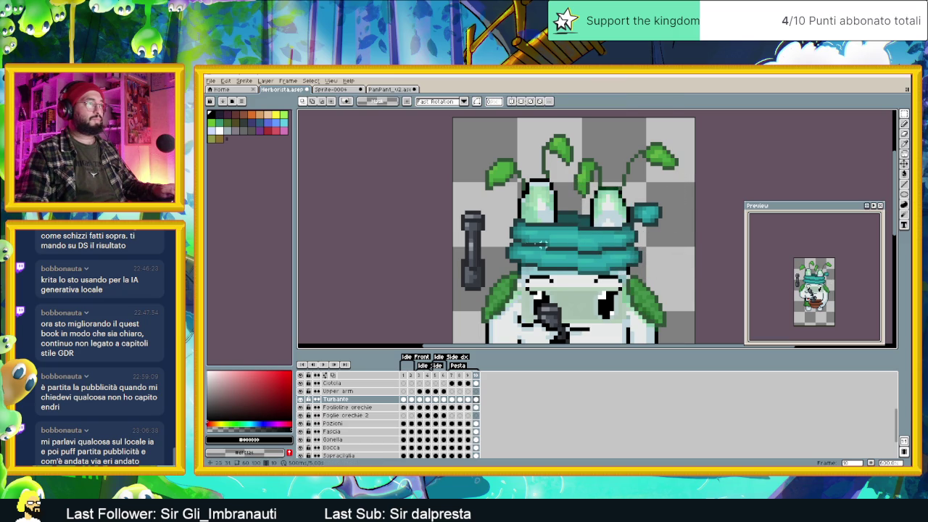
mouse_move(496, 205)
mouse_down()
mouse_move(534, 273)
mouse_move(529, 254)
mouse_up()
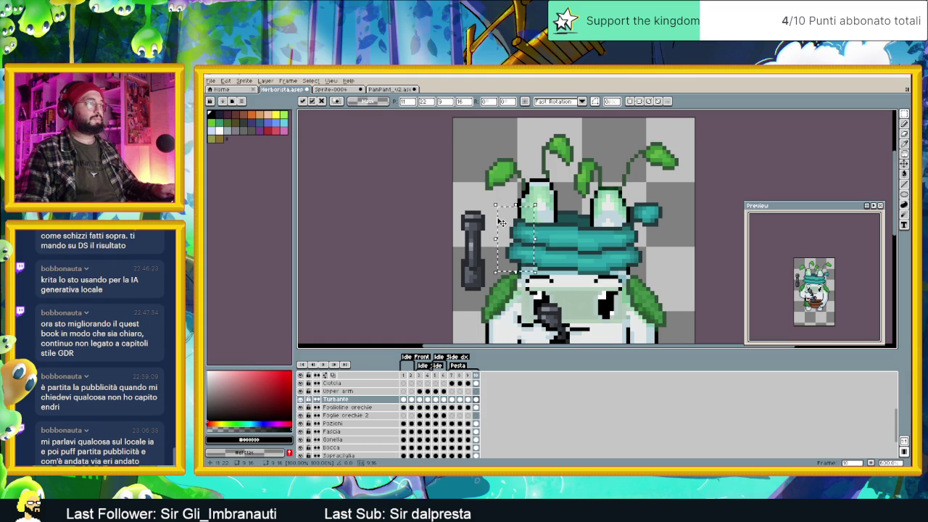
key(Return)
scroll(571, 220, down, 2)
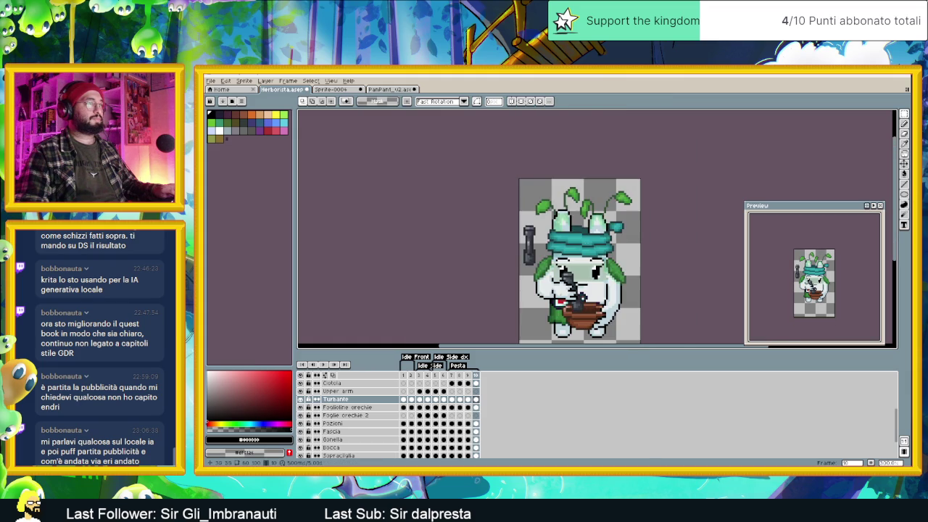
Step: Play the Pesta animation, then zoom in and marquee the turban's left piece to move it
click(326, 366)
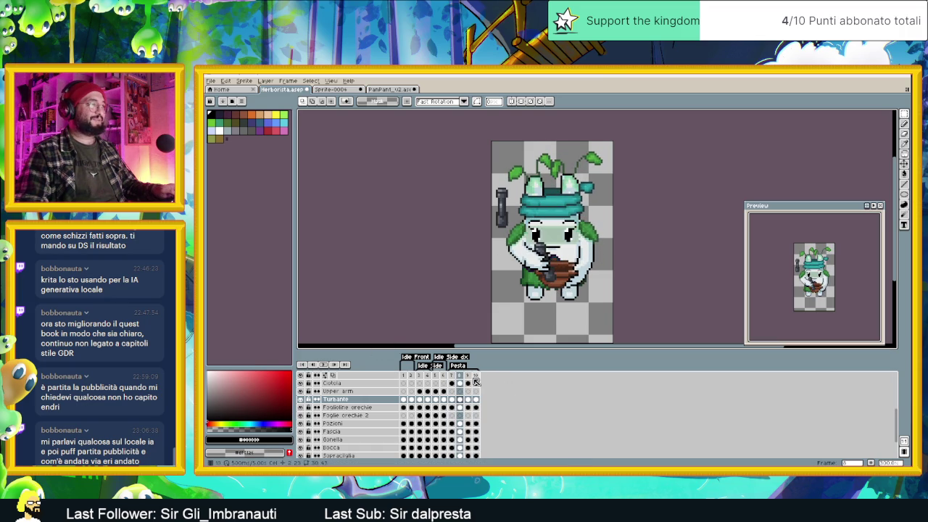
scroll(543, 208, up, 2)
scroll(545, 203, up, 1)
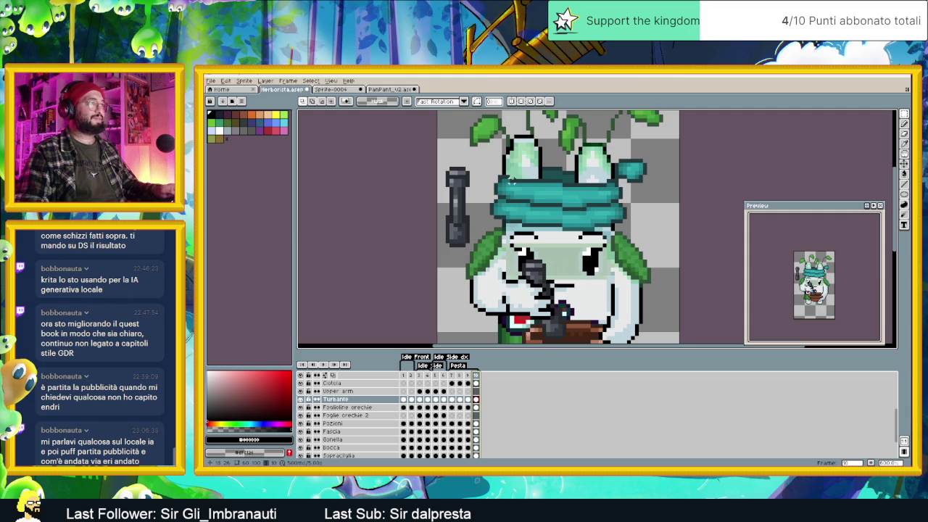
drag(533, 204, 505, 177)
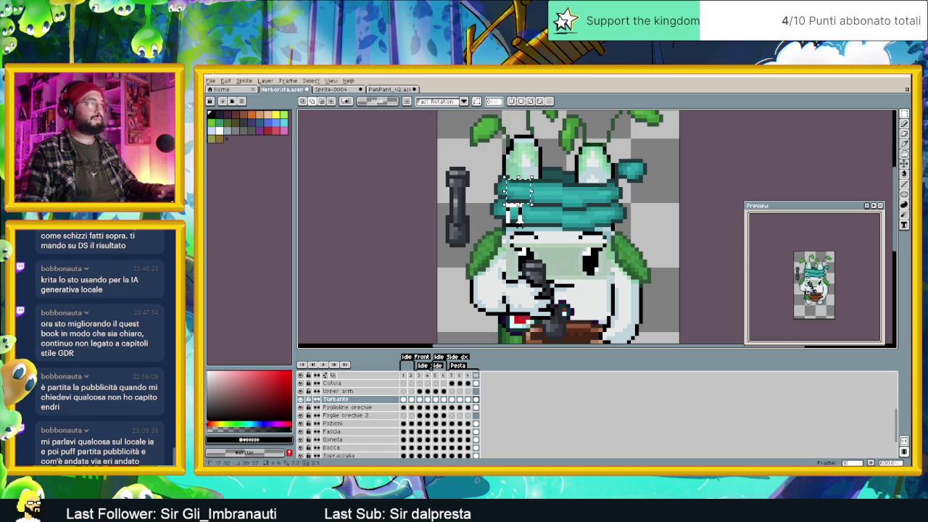
click(514, 216)
Step: Raise the turban's left piece one pixel and mark thin turban strips
drag(519, 221, 519, 219)
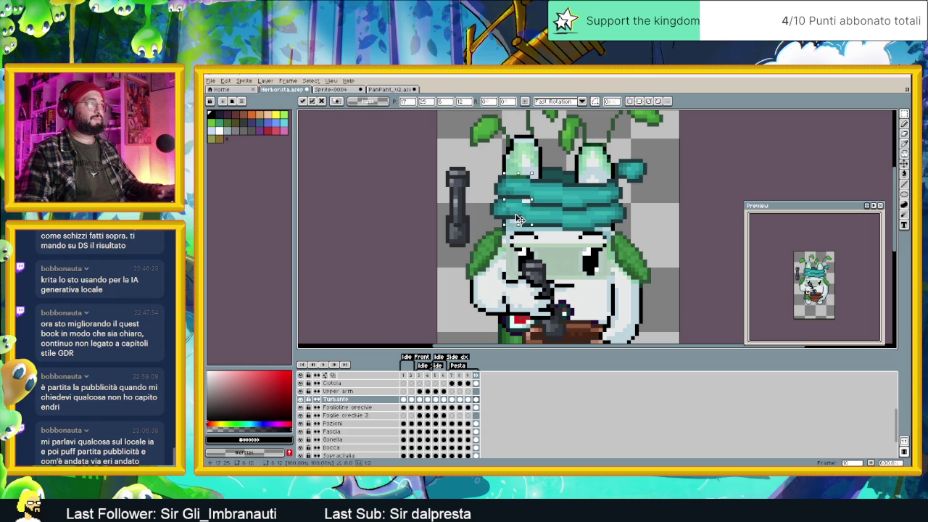
click(531, 237)
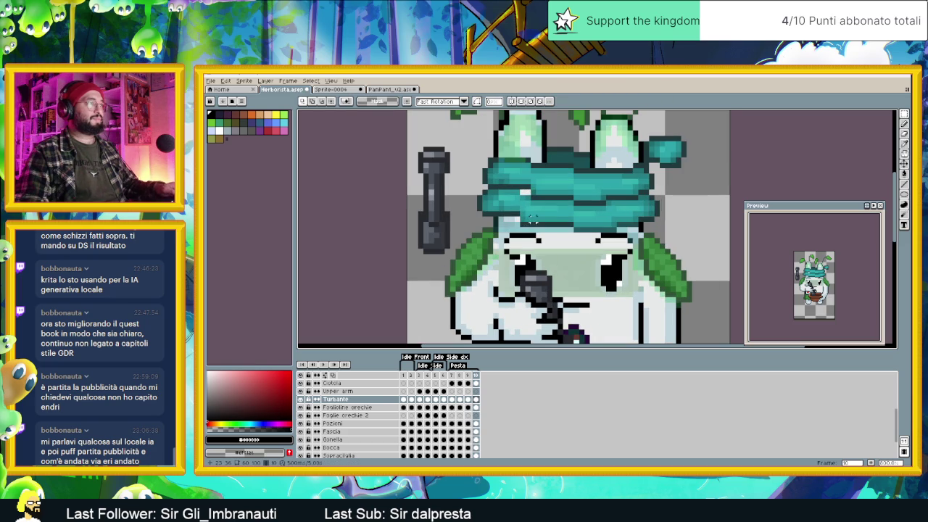
drag(537, 154, 540, 197)
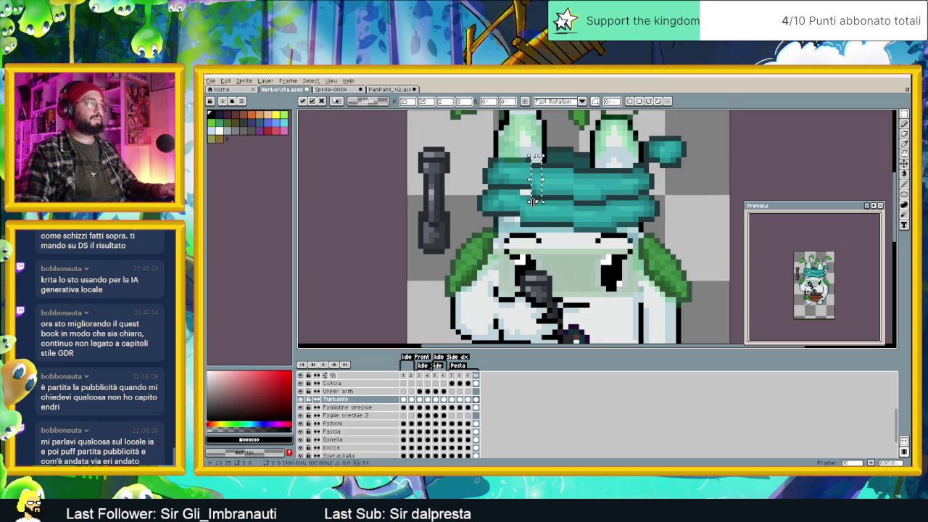
click(543, 195)
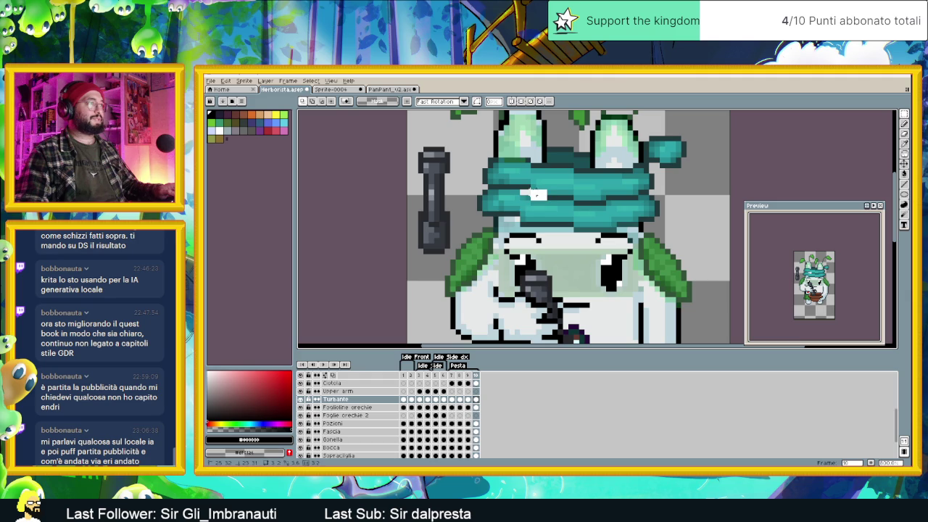
drag(532, 178, 539, 192)
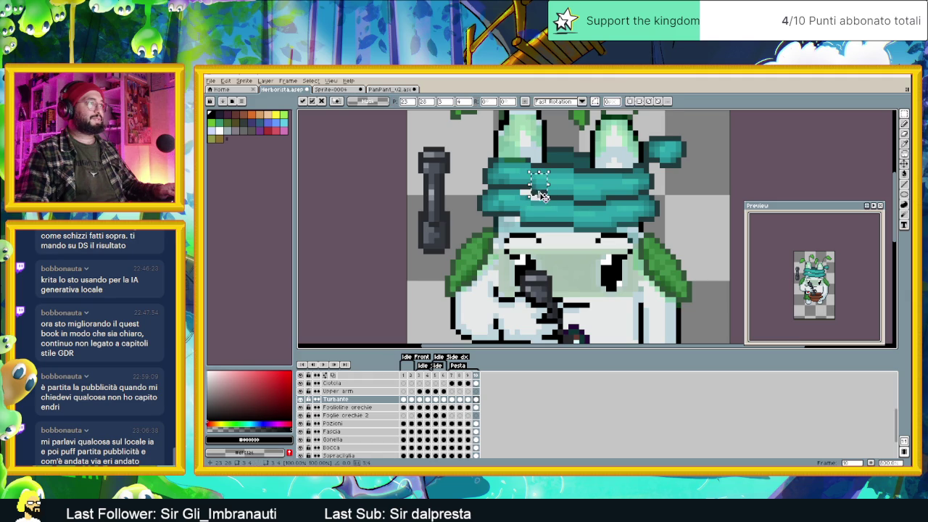
click(543, 214)
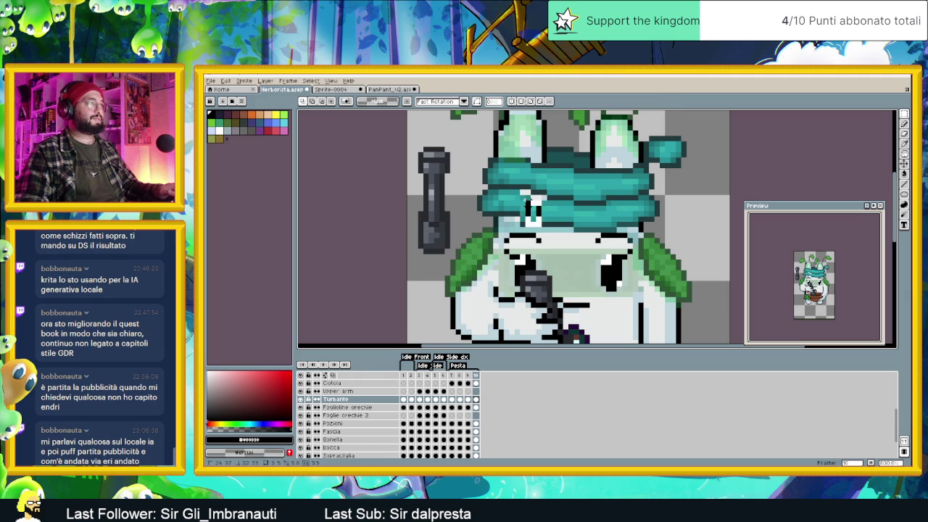
Step: Select and release small turban patches and a left-edge piece, then zoom out
drag(517, 188, 543, 223)
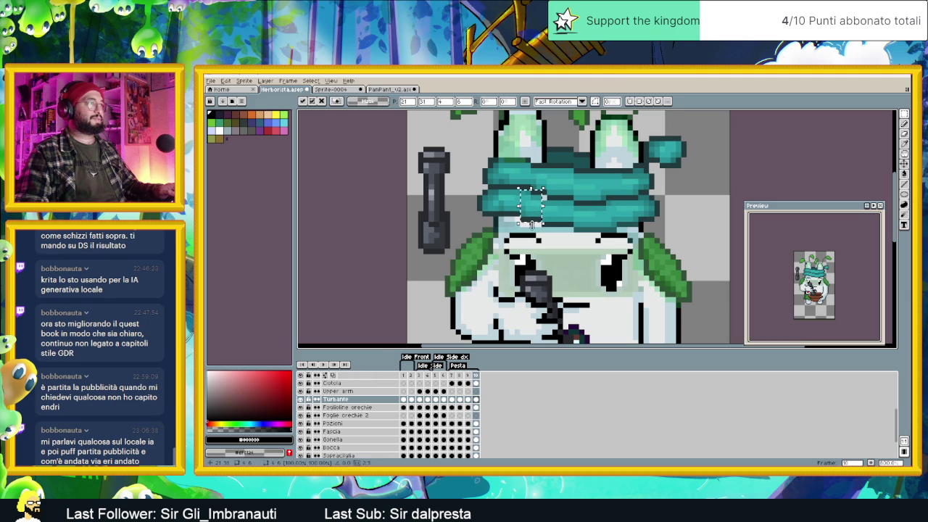
click(544, 206)
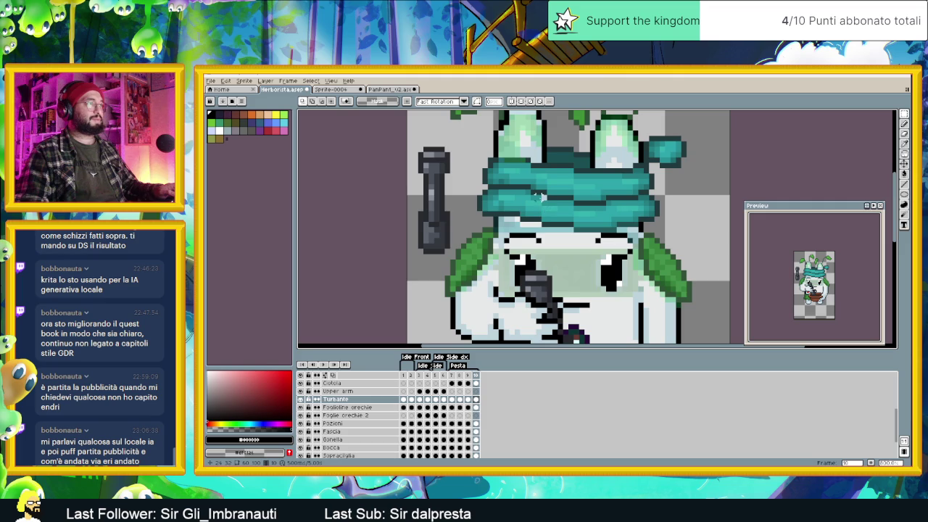
drag(535, 194, 549, 203)
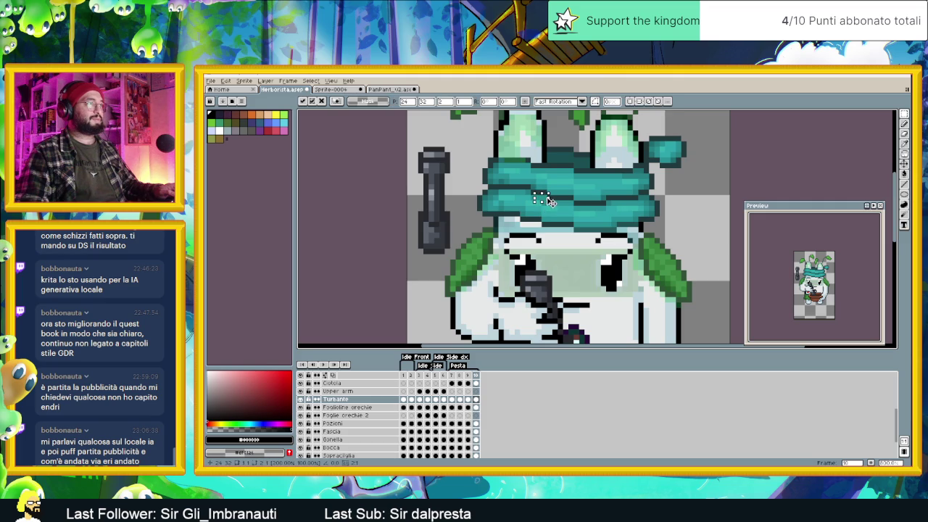
click(683, 192)
scroll(572, 239, down, 2)
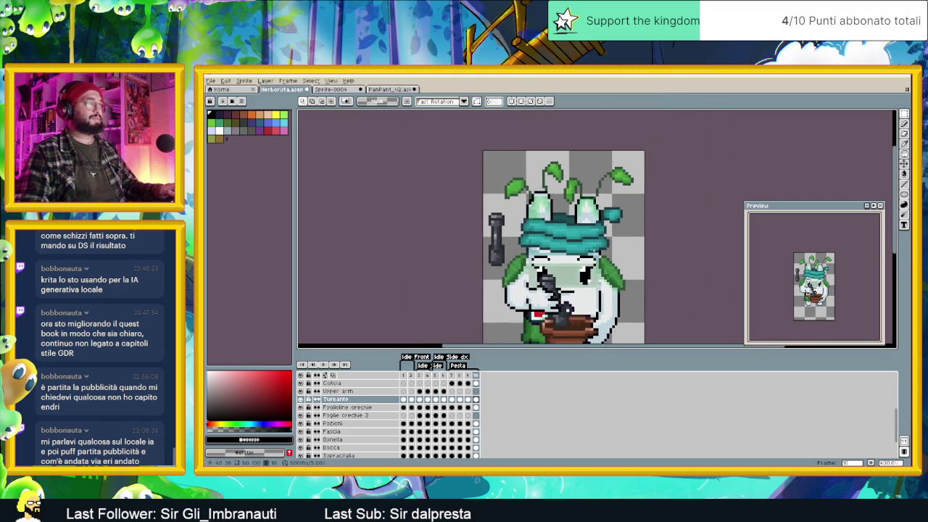
scroll(550, 239, up, 1)
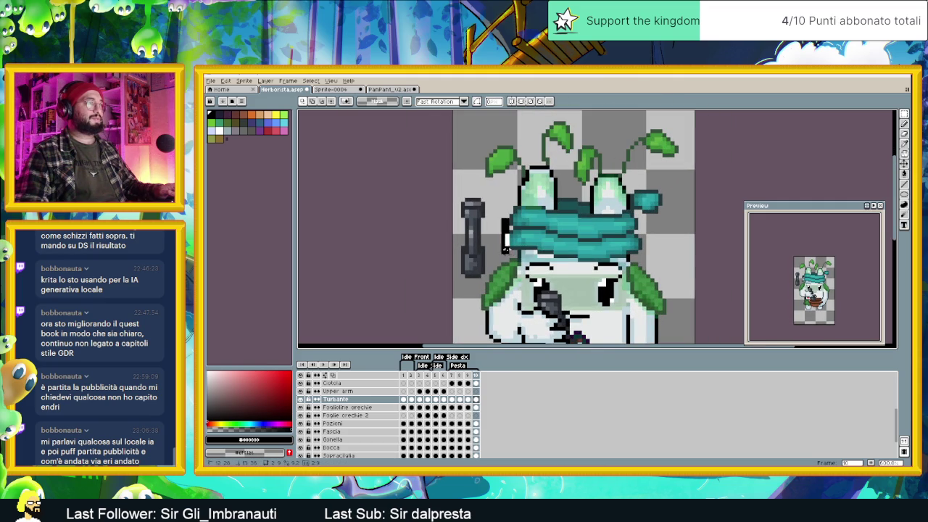
drag(506, 230, 516, 251)
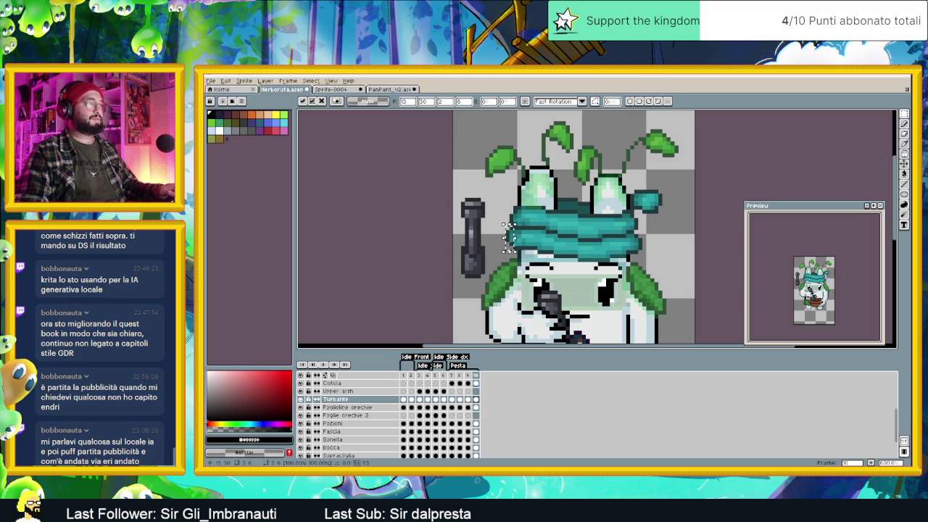
click(510, 234)
scroll(555, 290, down, 2)
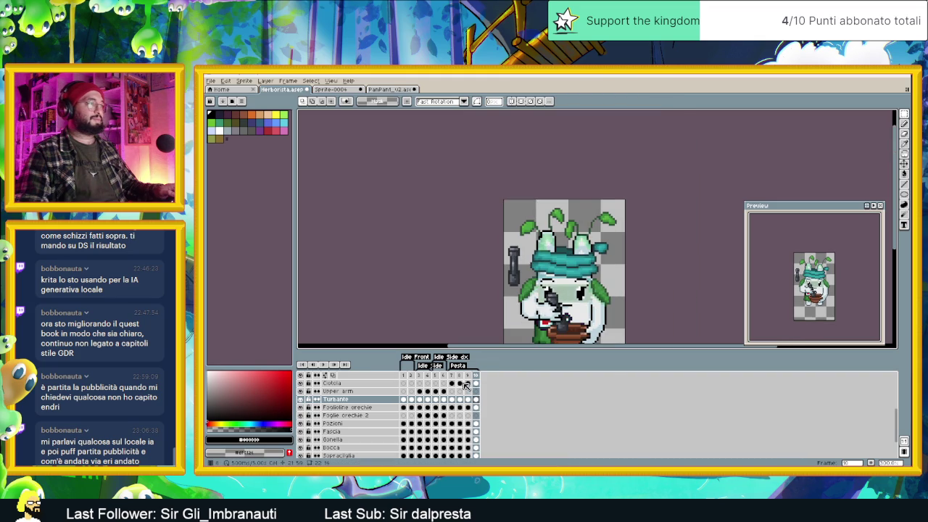
click(469, 376)
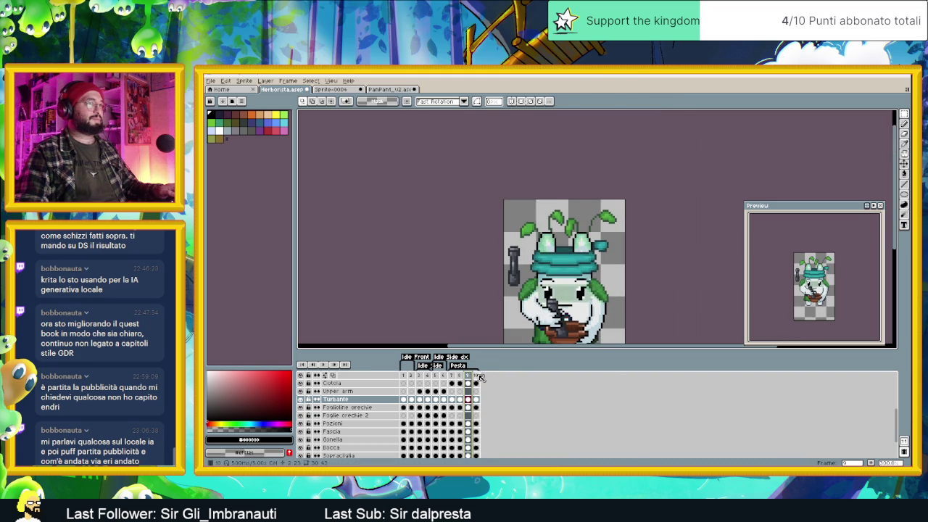
click(478, 376)
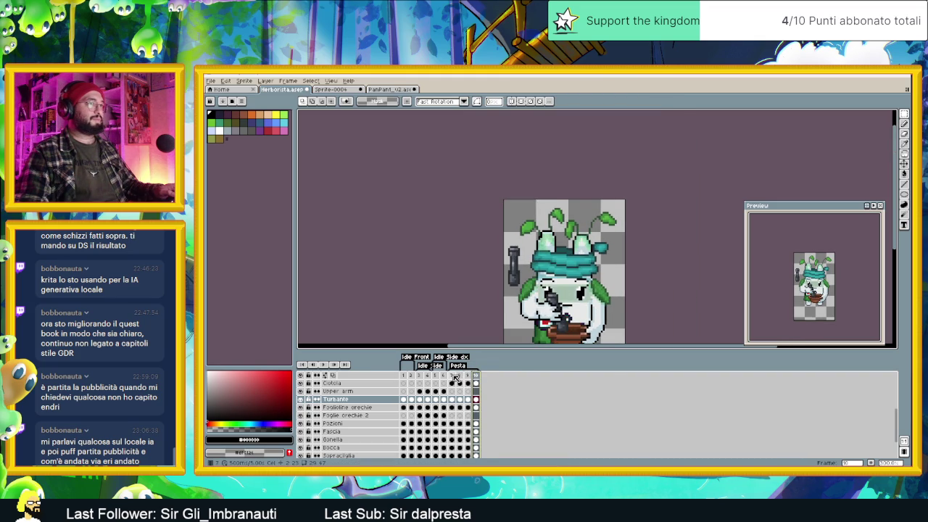
click(453, 377)
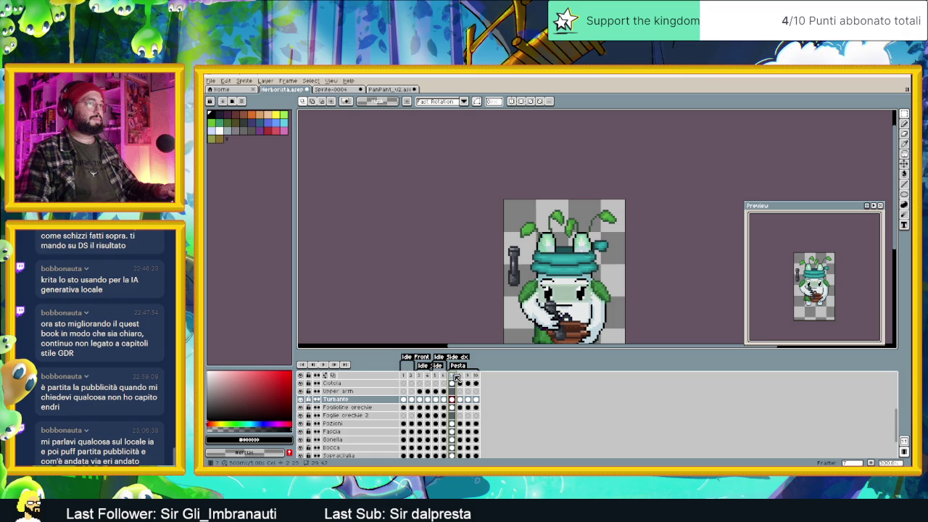
click(324, 366)
scroll(642, 210, down, 3)
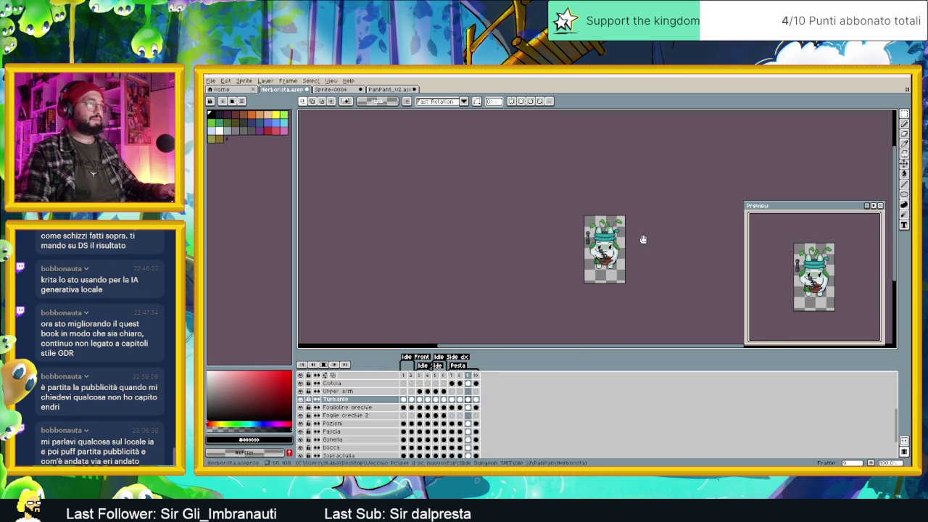
scroll(642, 240, up, 3)
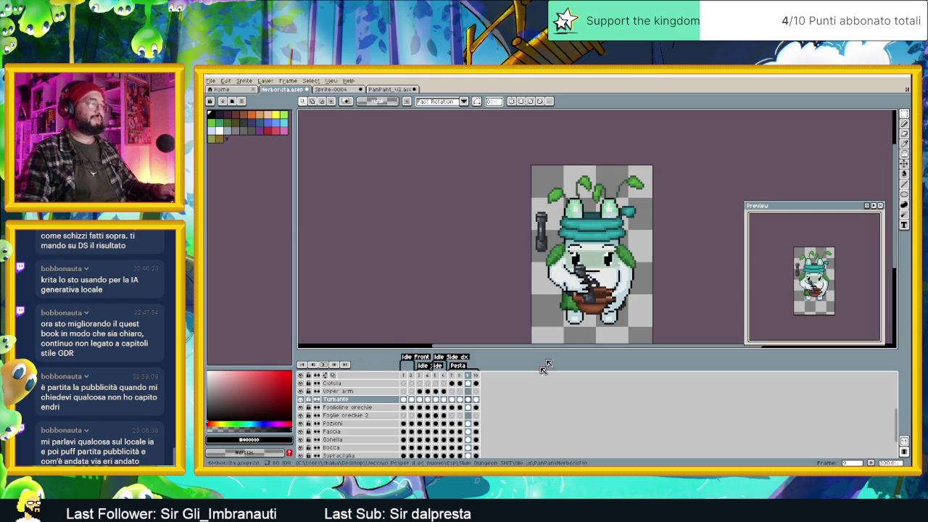
click(475, 400)
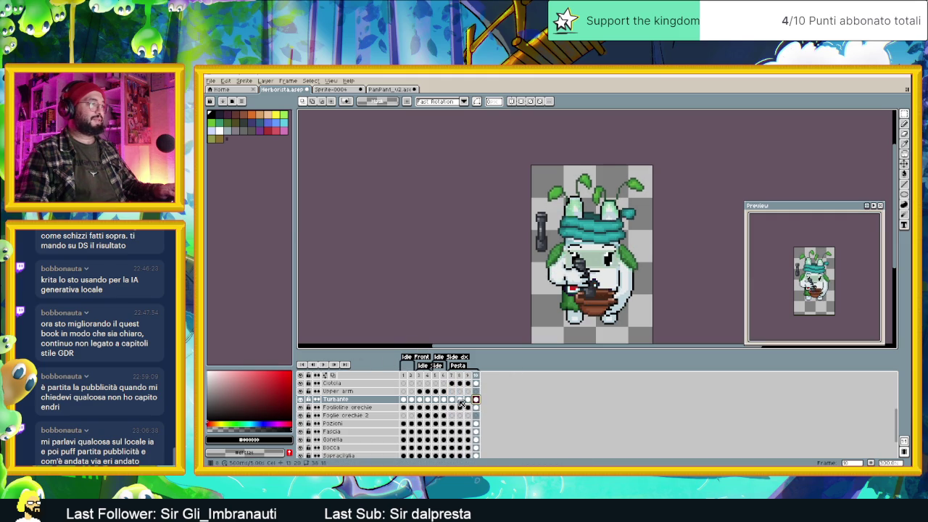
click(452, 399)
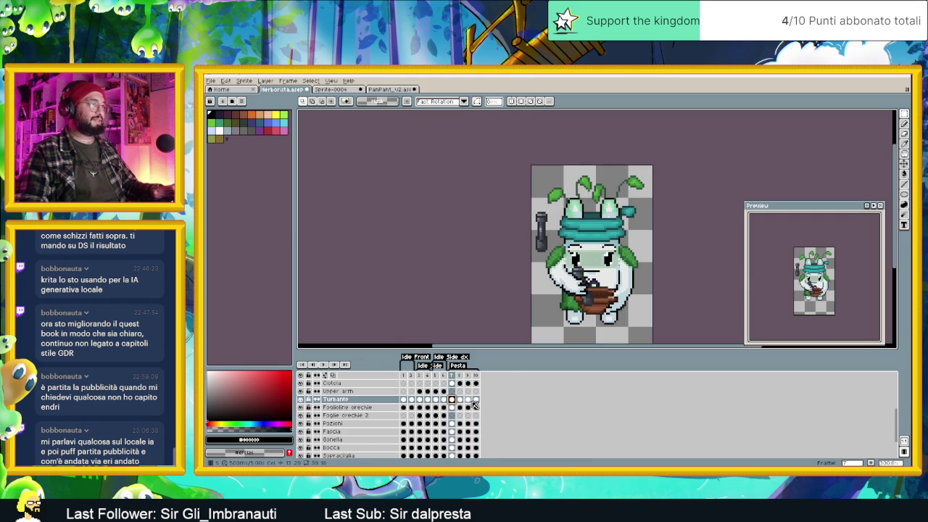
click(474, 399)
scroll(623, 218, up, 1)
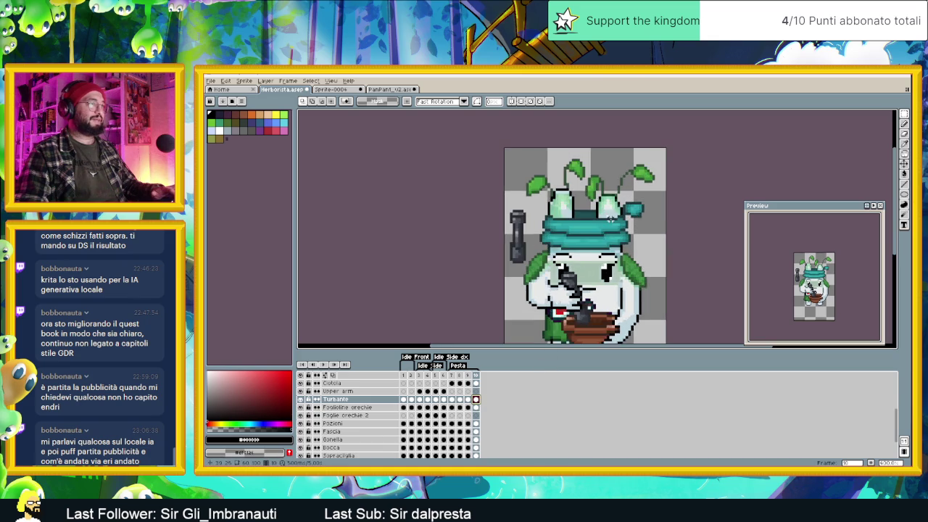
Step: Select and shift the turban's right side and ear on the last frame, then deselect
scroll(629, 216, up, 1)
scroll(644, 211, up, 1)
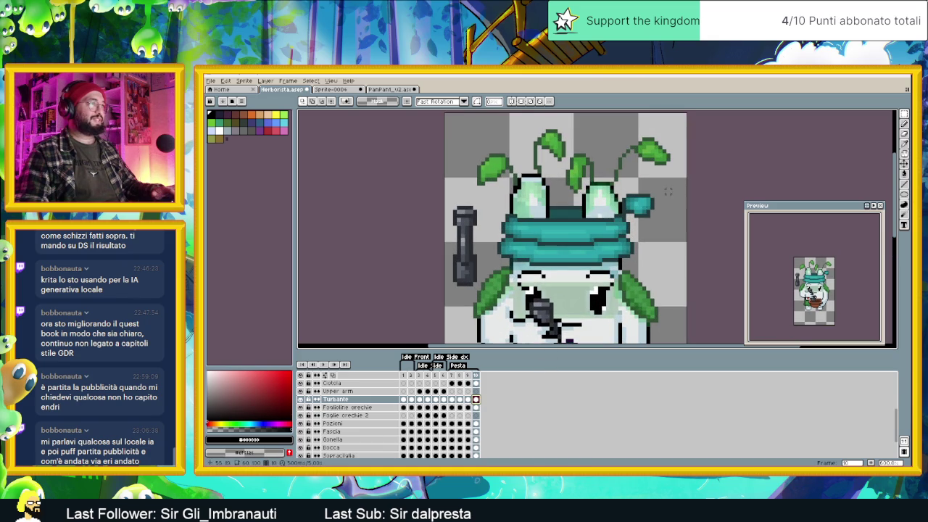
mouse_move(484, 206)
mouse_down()
mouse_move(537, 275)
mouse_move(555, 264)
mouse_up()
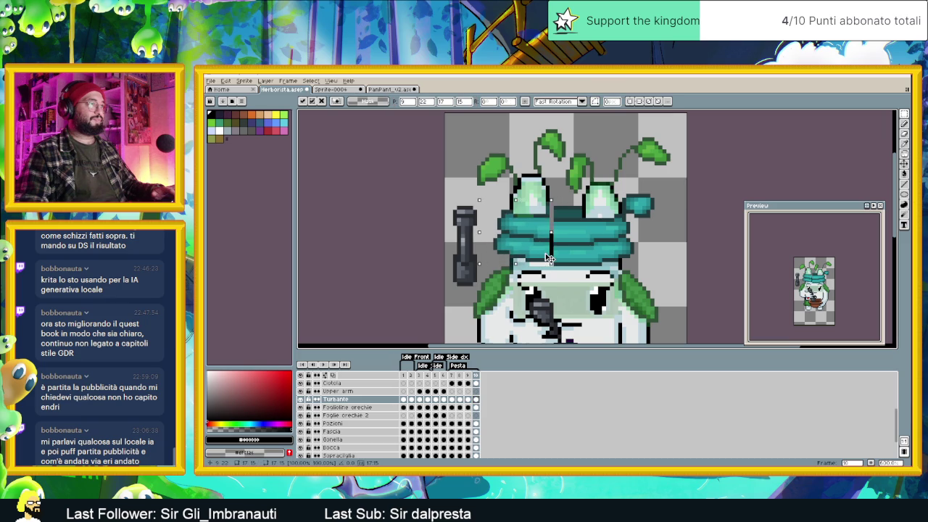
key(ctrl+d)
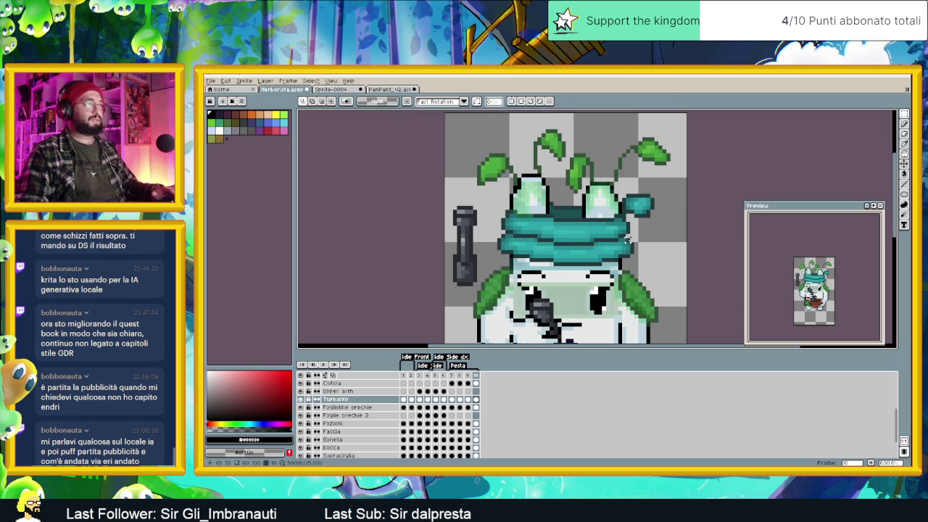
drag(669, 186, 599, 258)
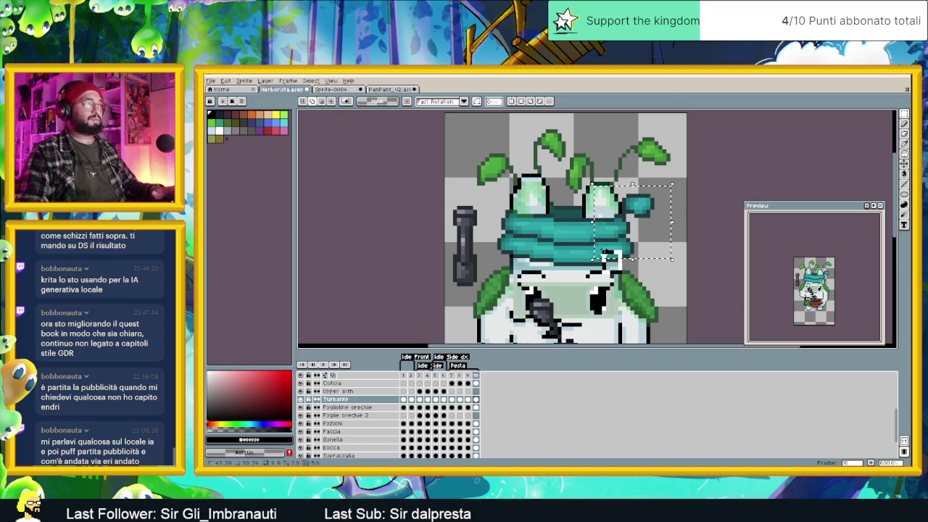
drag(598, 258, 631, 244)
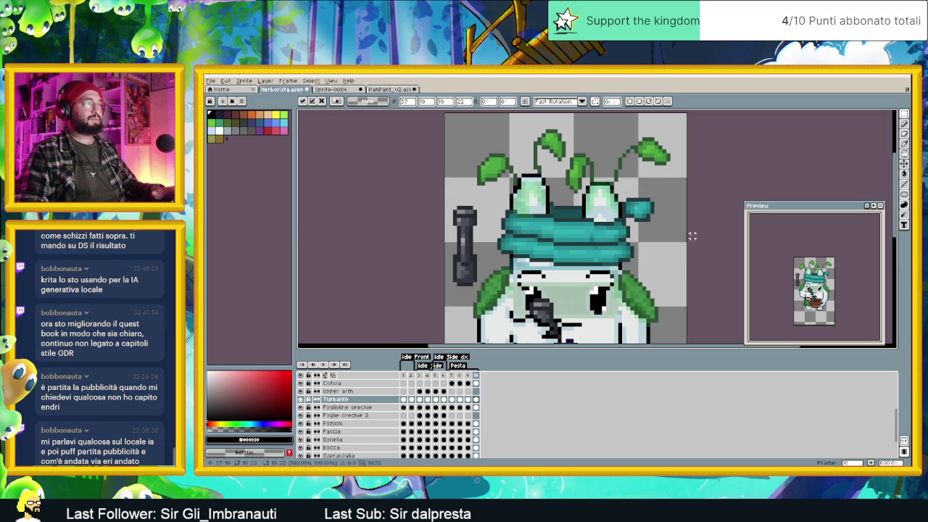
key(ctrl+d)
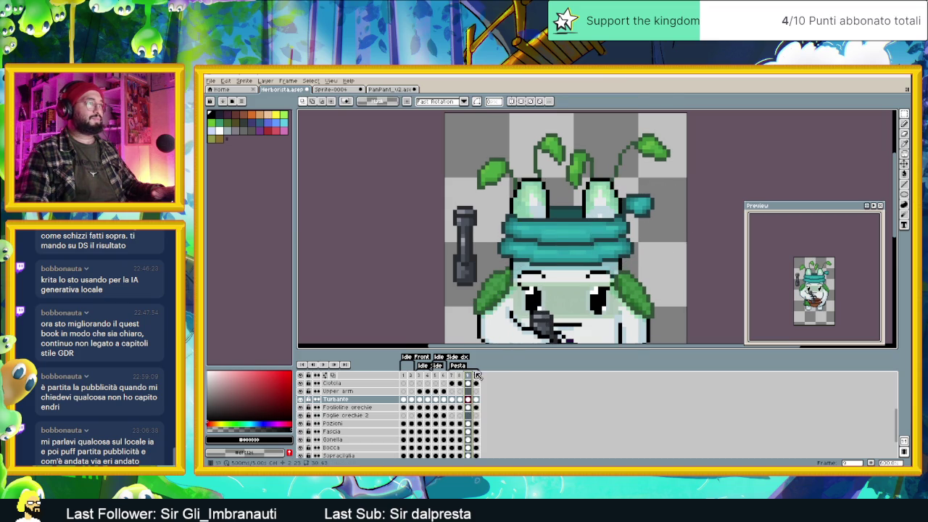
Step: Compare frames 9 and 10, then play the animation to check the turban
click(476, 374)
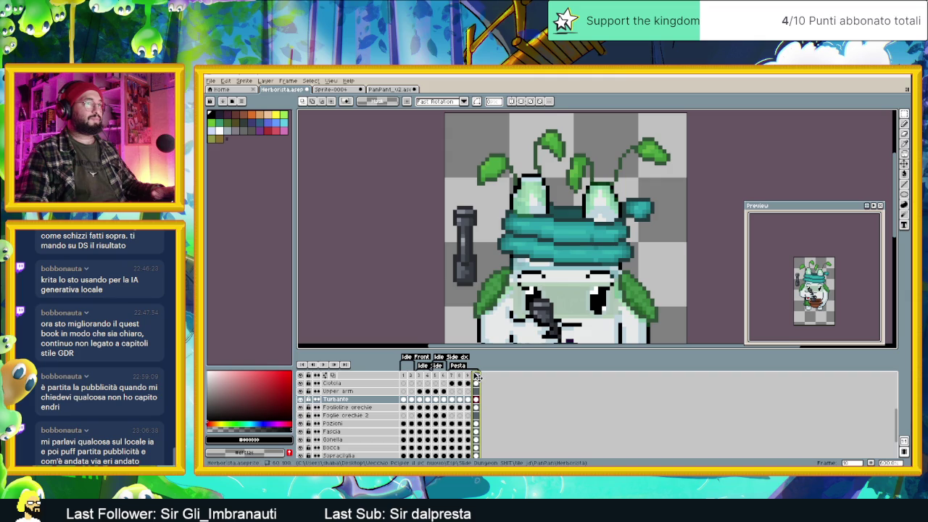
key(Left)
click(476, 376)
scroll(621, 253, down, 2)
key(Return)
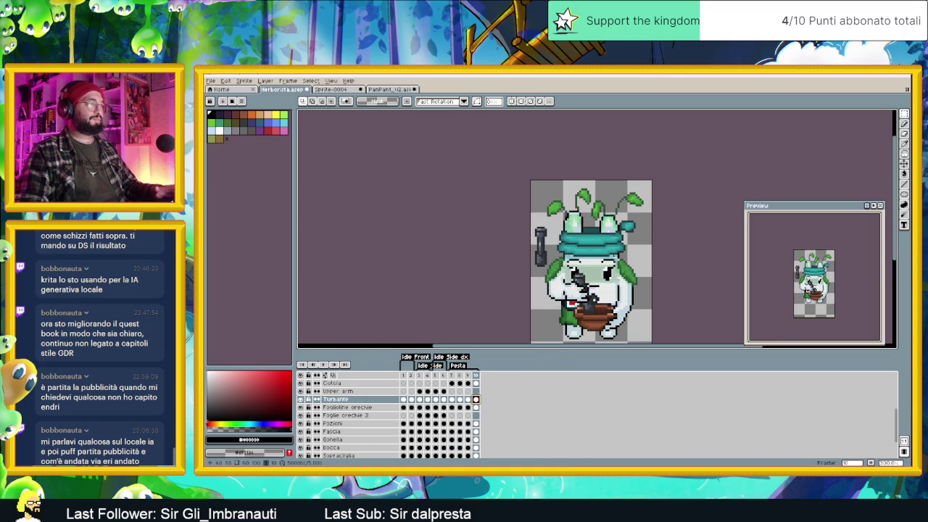
scroll(597, 253, up, 1)
scroll(597, 253, up, 1)
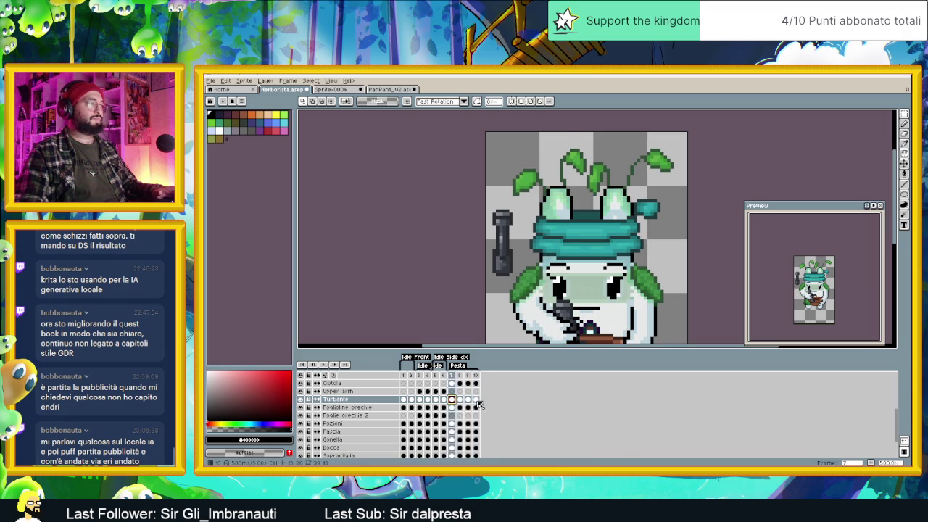
Step: Select the turban's right end and move its pixels into place, committing each move
scroll(620, 241, up, 1)
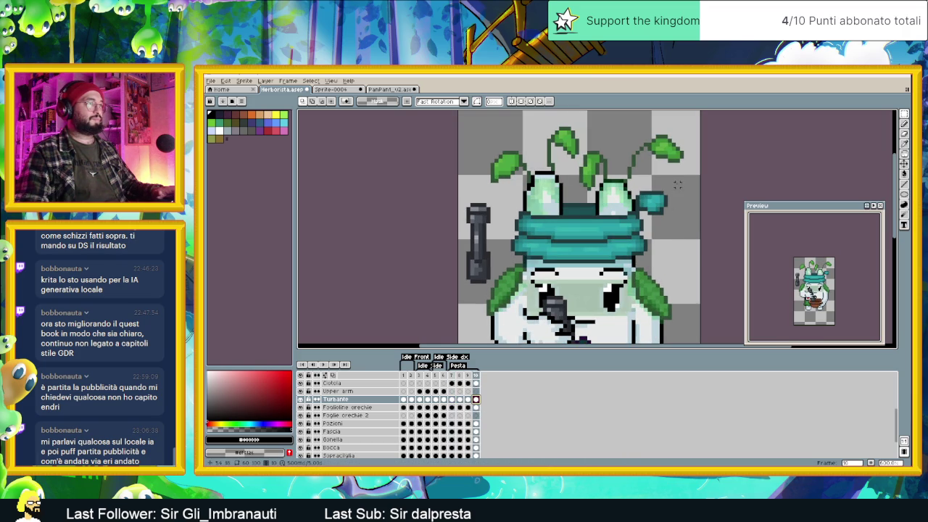
mouse_move(676, 185)
mouse_down()
mouse_move(621, 265)
mouse_move(644, 250)
mouse_up()
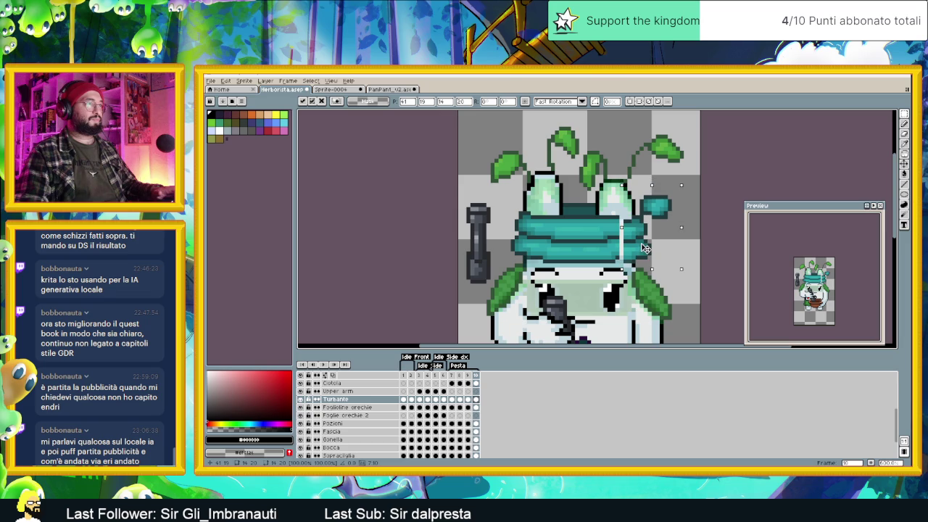
key(Return)
key(ctrl+d)
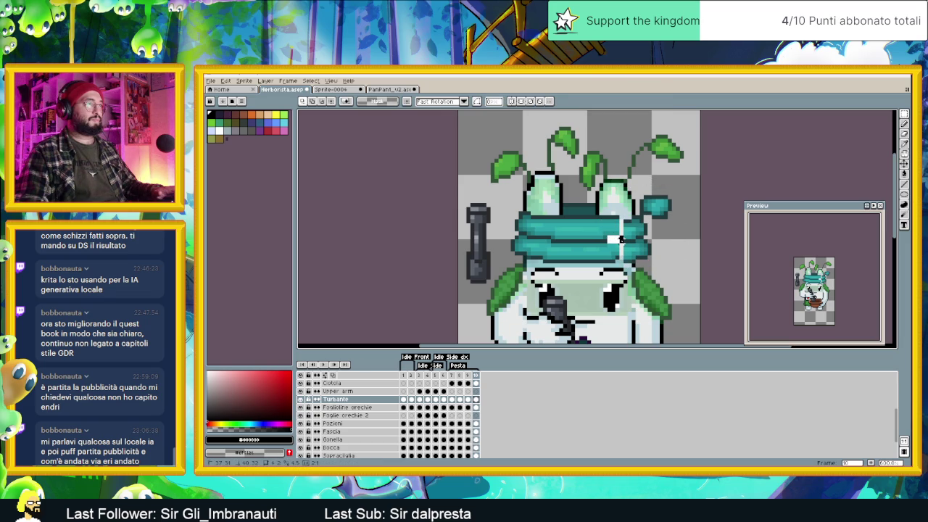
click(620, 246)
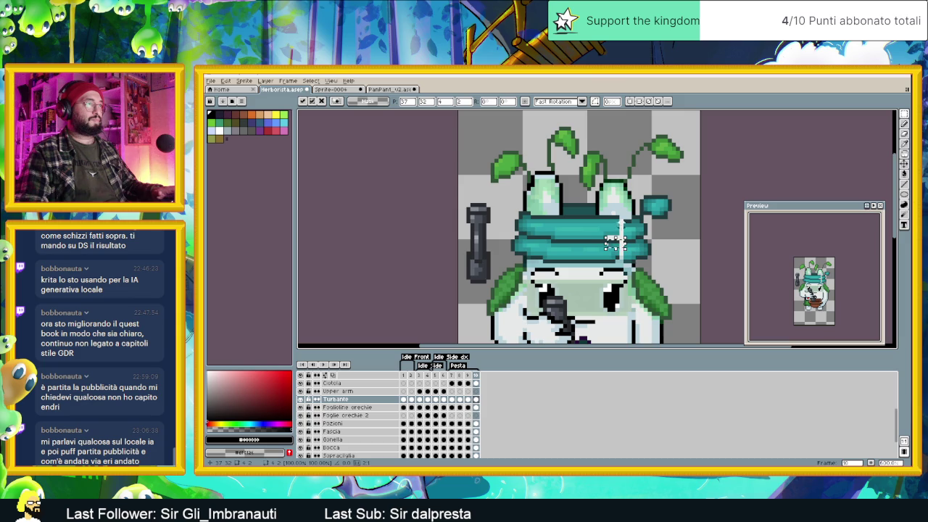
key(Return)
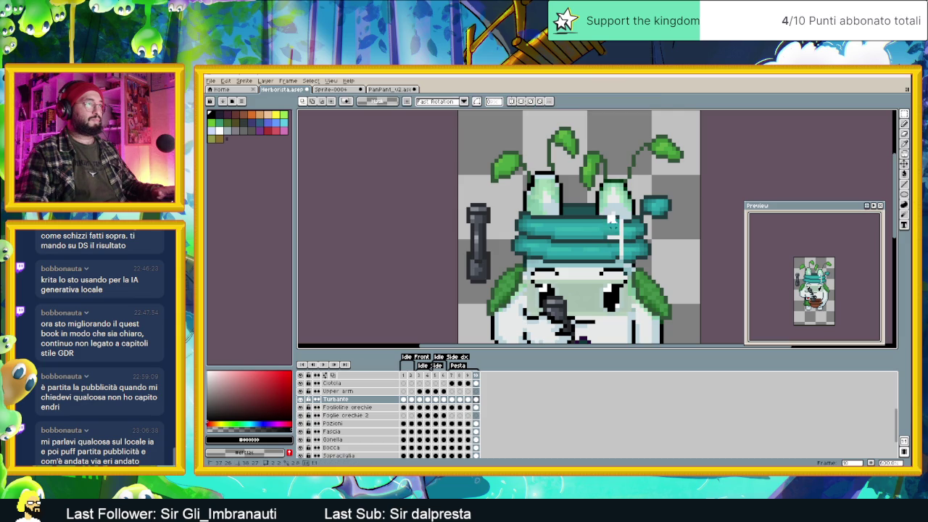
click(621, 239)
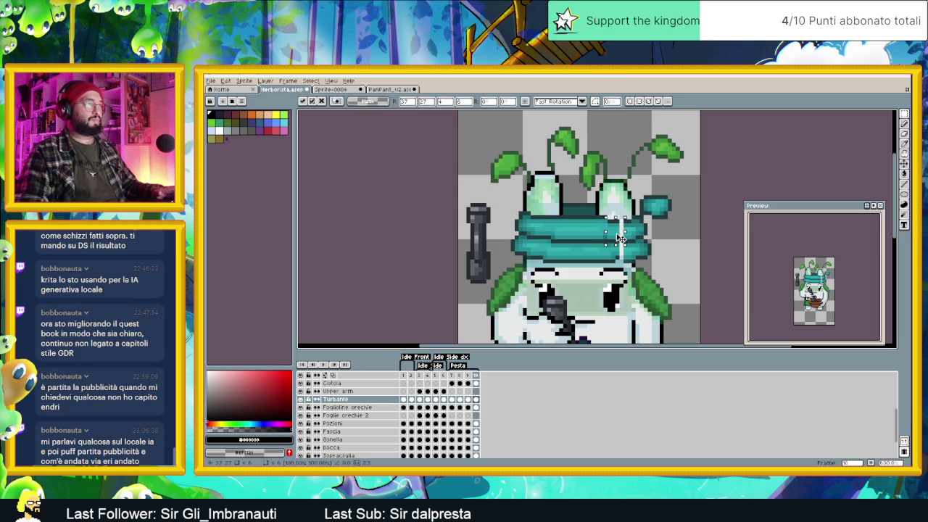
click(584, 225)
Step: Transform a small left piece of the turban and drop the selection
drag(499, 204, 523, 258)
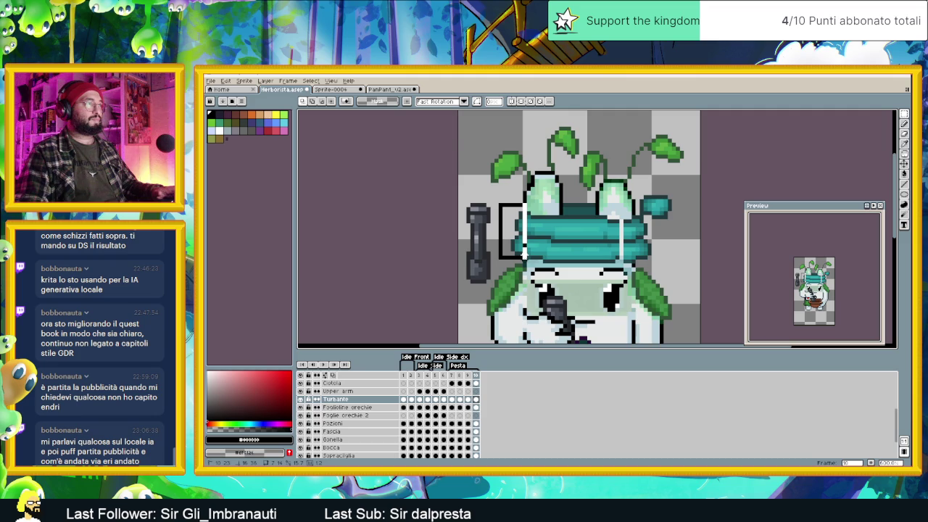
click(525, 251)
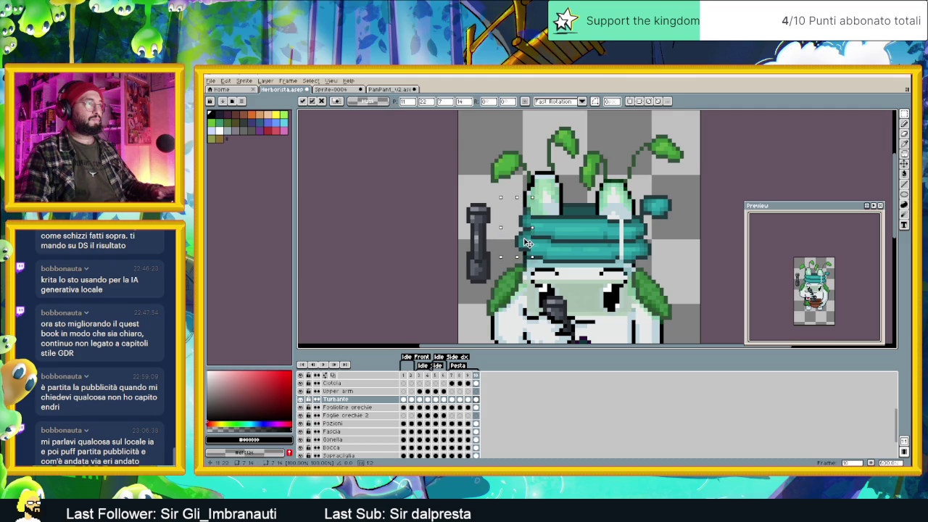
key(ctrl+d)
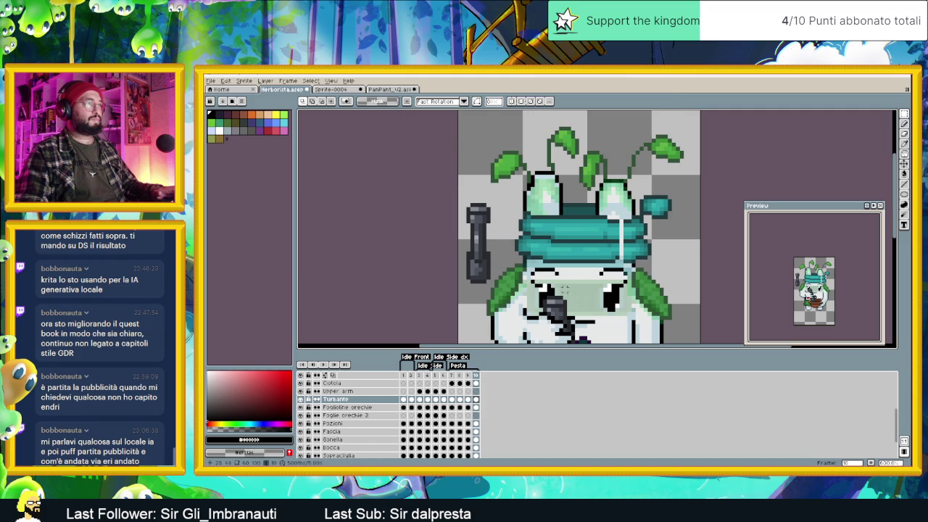
scroll(609, 236, up, 1)
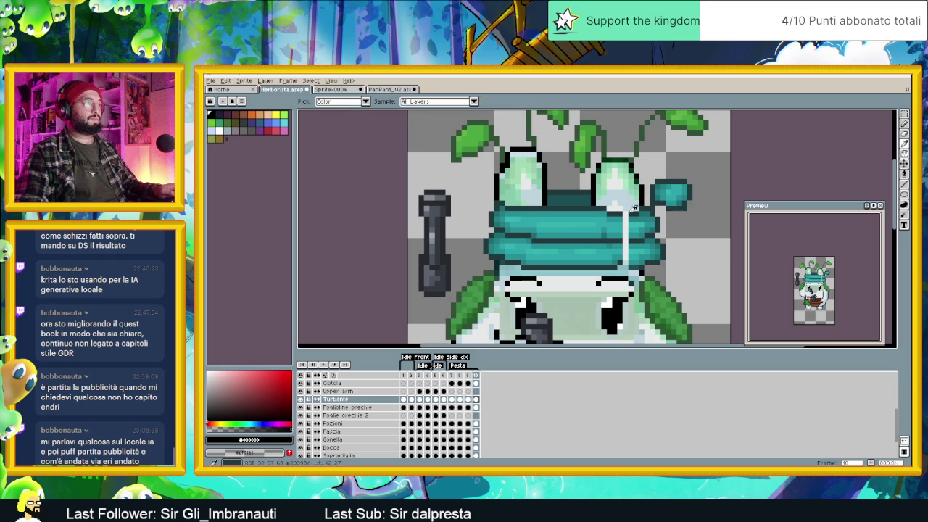
Step: Paint over the pale streak using sampled dark and light turban teals, then play the animation
alt+click(572, 194)
key(b)
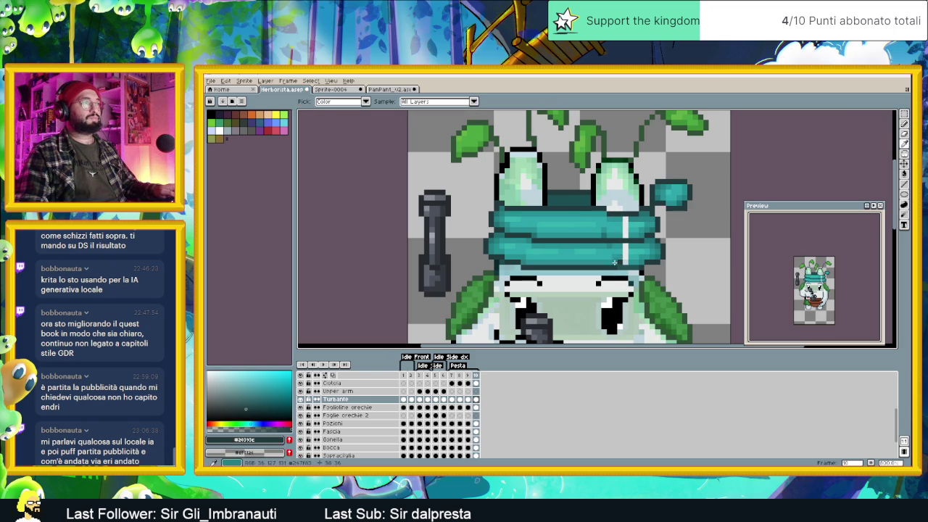
alt+click(624, 256)
alt+click(623, 257)
alt+click(622, 252)
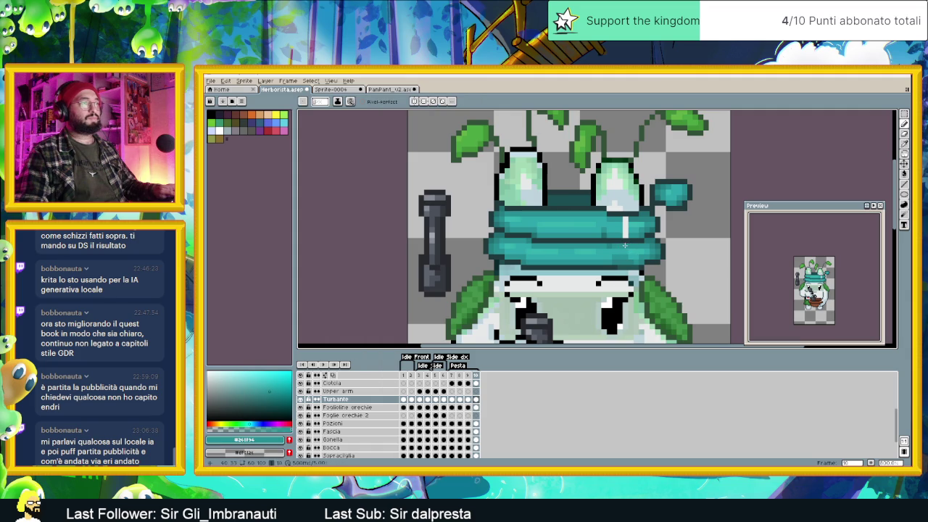
alt+click(624, 228)
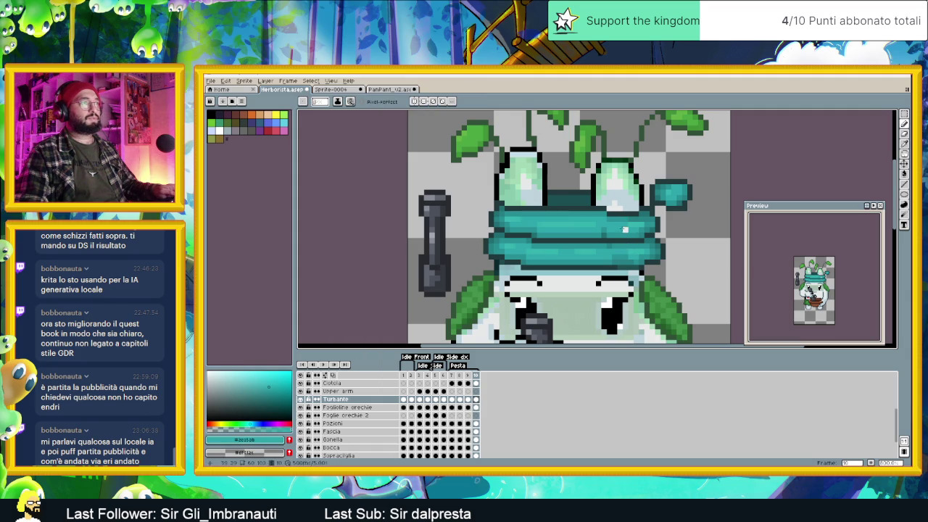
scroll(623, 229, down, 1)
scroll(624, 229, down, 1)
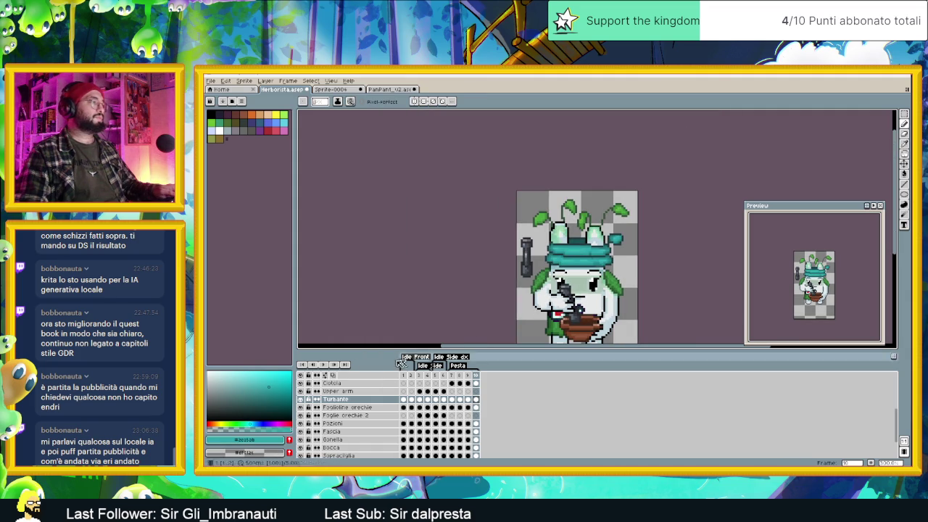
click(323, 365)
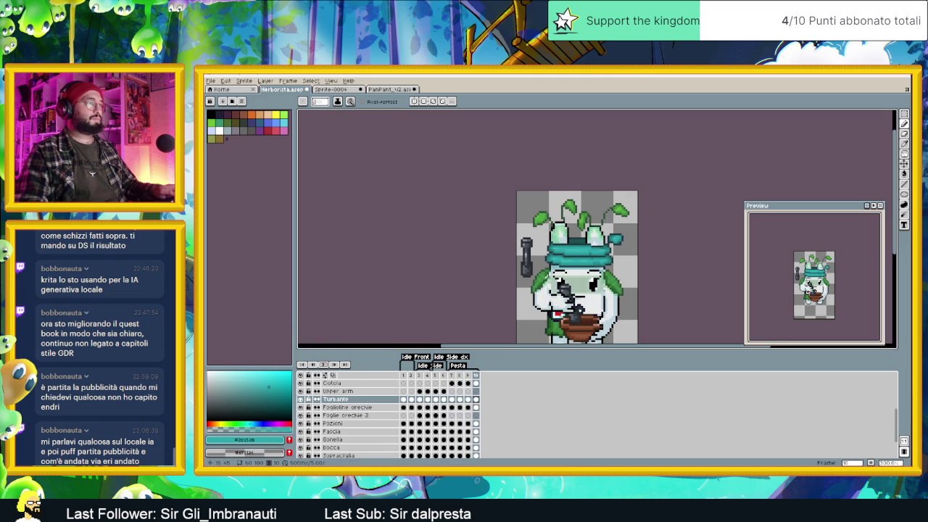
Step: Add dark teal #203932 outline pixels along the turban's left edge and one brighter teal pixel
scroll(566, 236, up, 1)
scroll(566, 236, up, 1)
alt+click(567, 236)
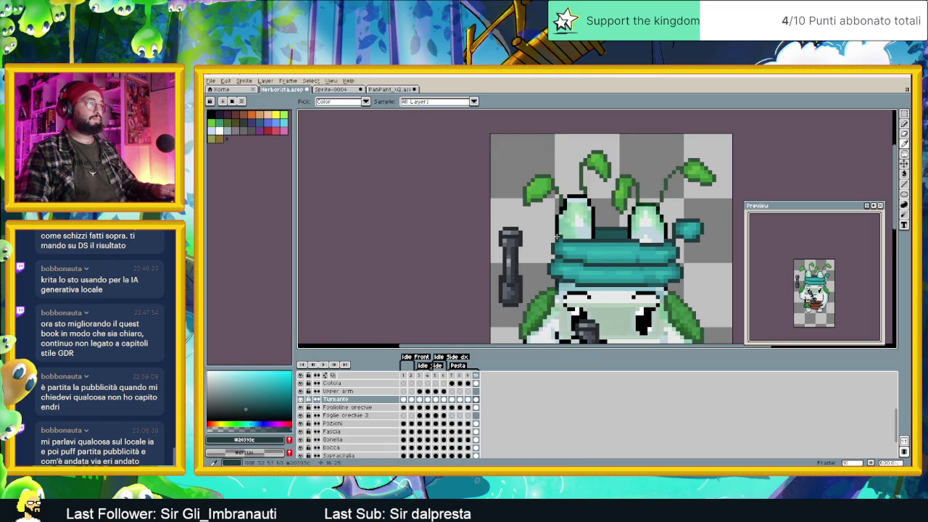
scroll(550, 237, up, 2)
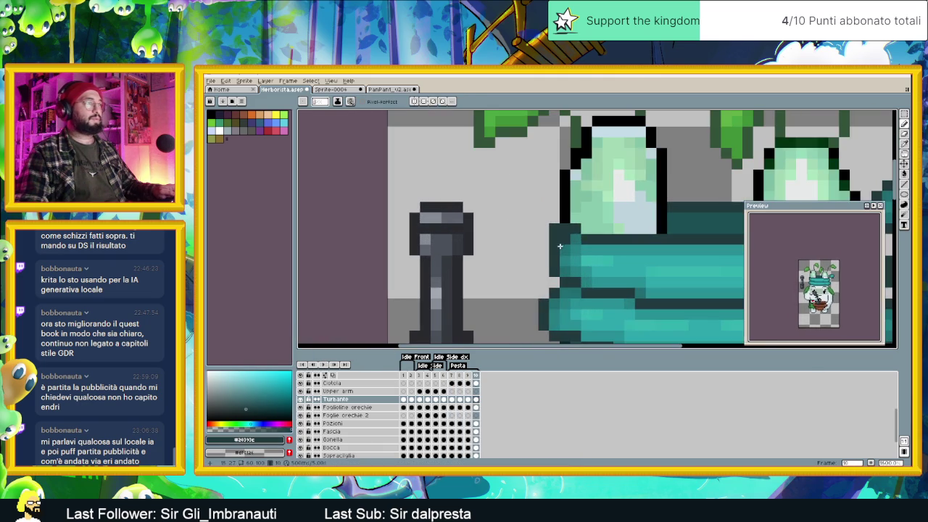
alt+click(573, 236)
click(554, 217)
alt+click(553, 229)
click(543, 250)
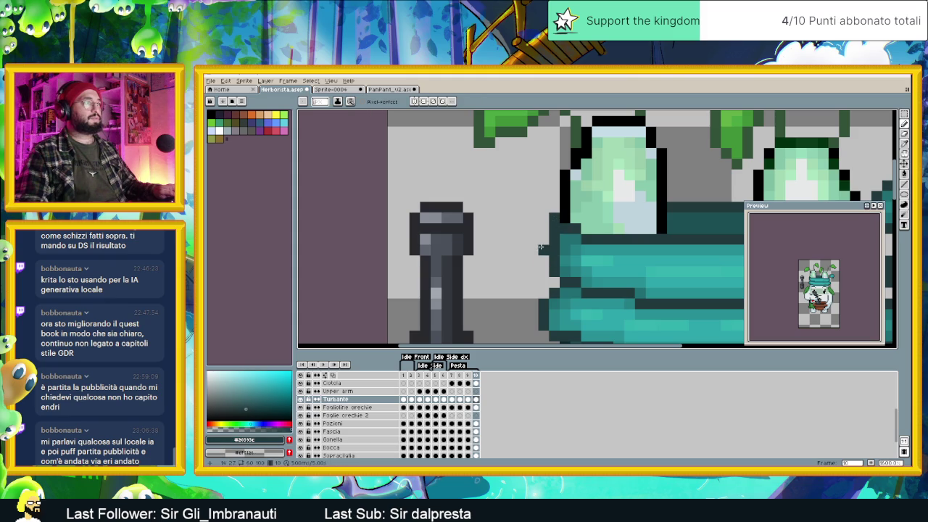
click(542, 232)
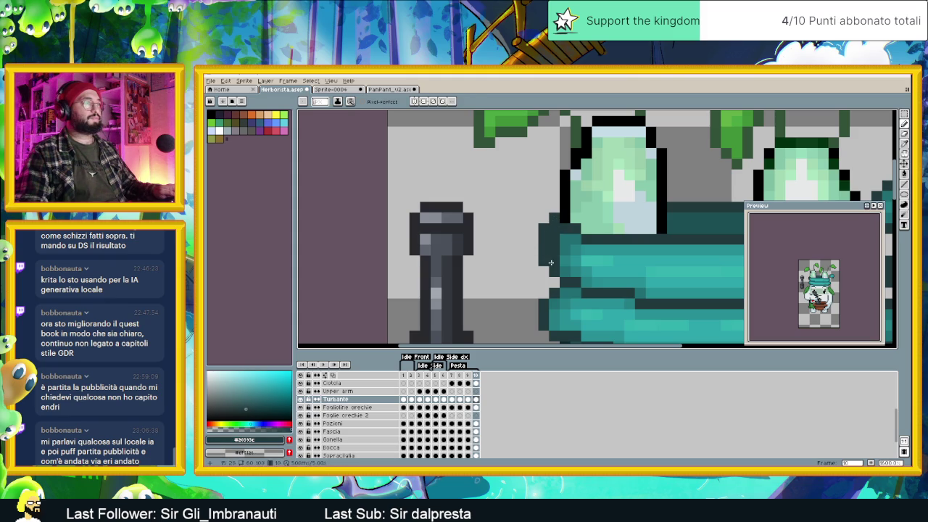
alt+click(564, 255)
click(553, 255)
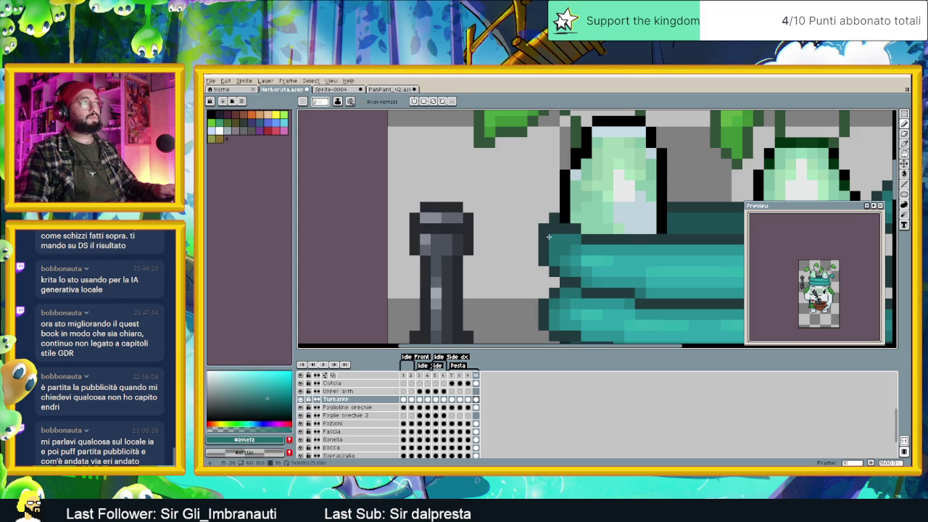
scroll(573, 275, down, 3)
scroll(572, 275, down, 2)
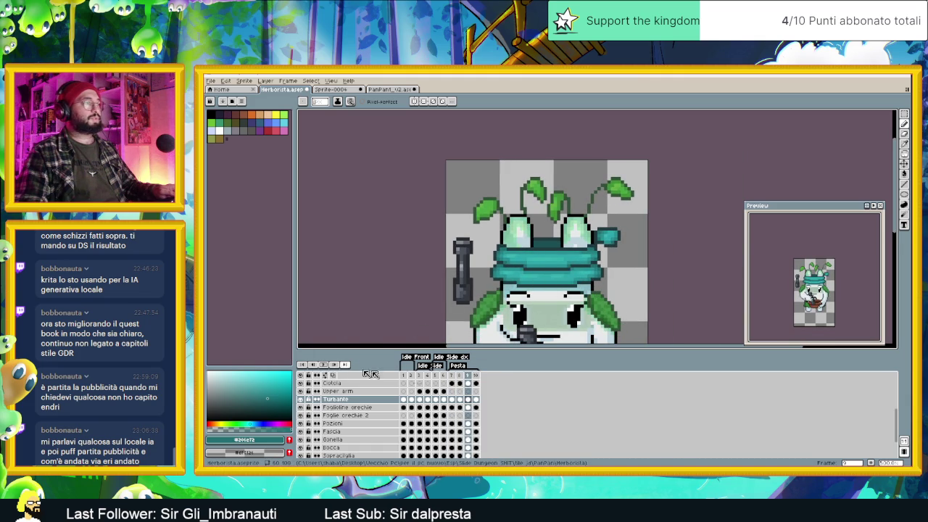
Step: On frame 10, sample dark teal #20393c and a lighter teal from the turban
click(478, 377)
scroll(492, 265, up, 1)
scroll(492, 265, up, 2)
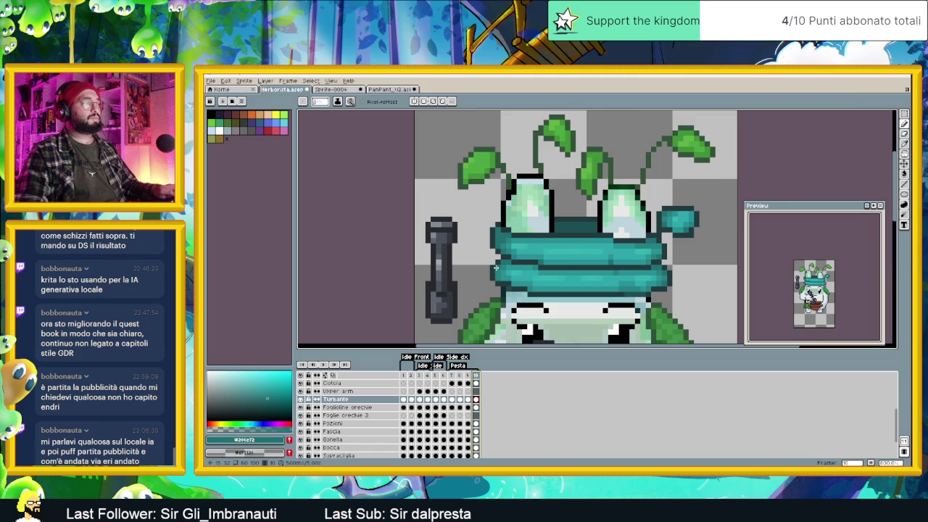
scroll(492, 265, up, 2)
alt+click(493, 265)
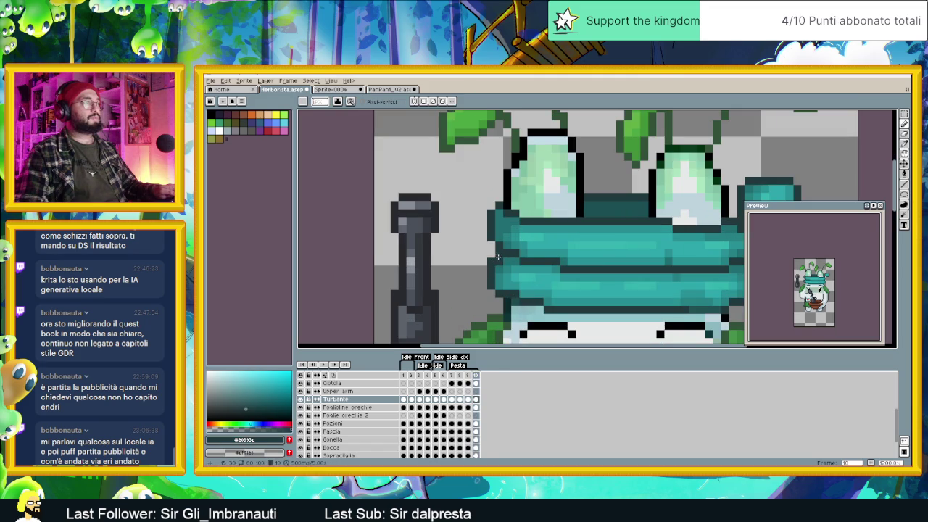
alt+click(495, 272)
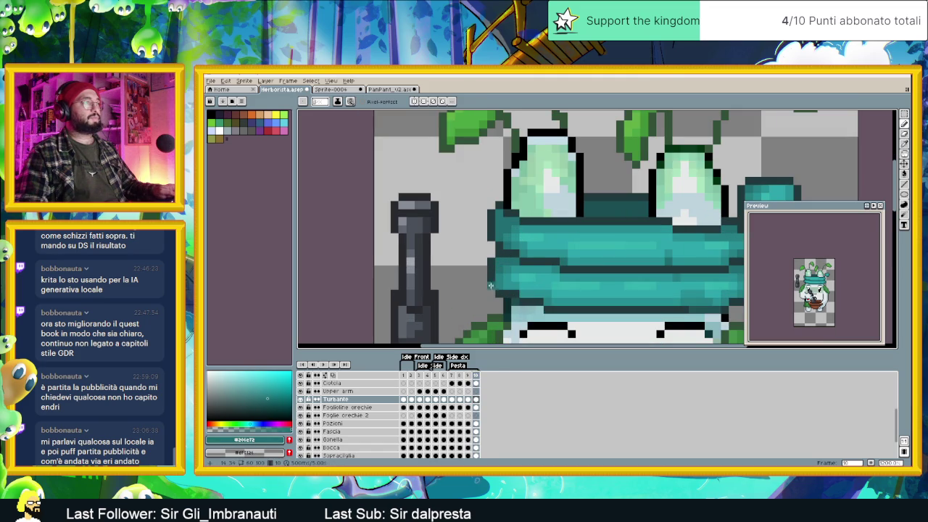
alt+click(494, 294)
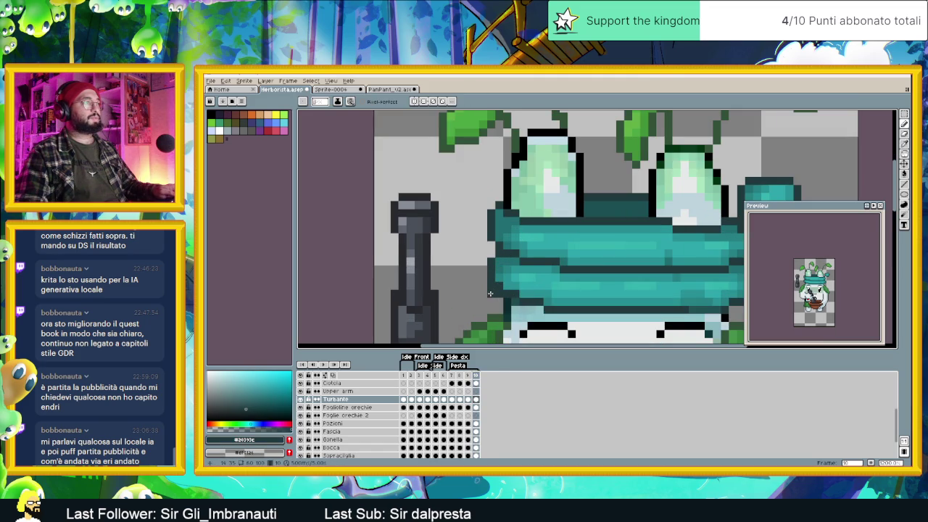
scroll(499, 293, down, 2)
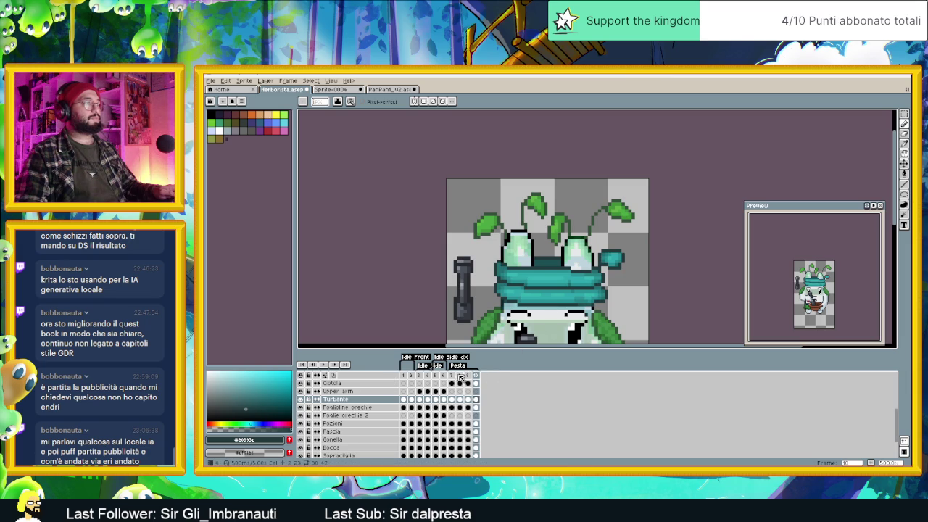
Step: Step through frames 7 to 10, then play and stop the animation on frame 10
click(452, 376)
click(460, 376)
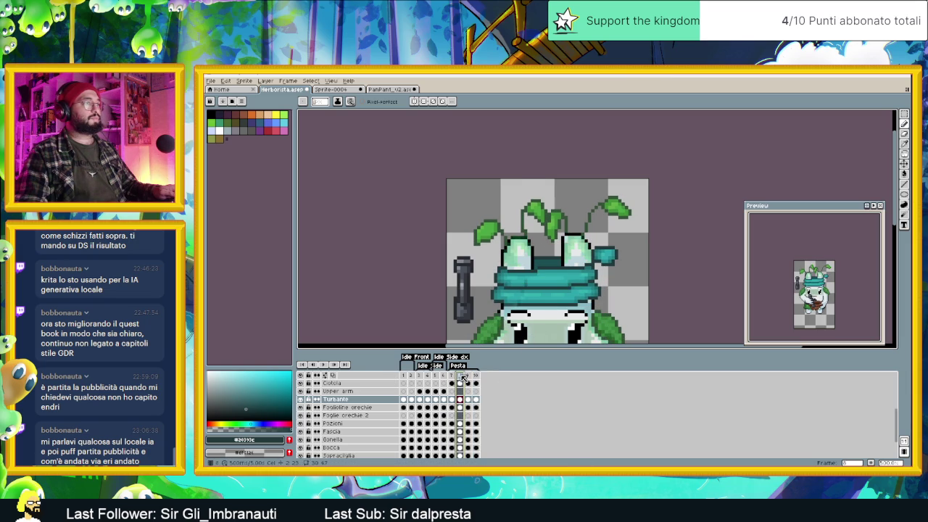
click(467, 376)
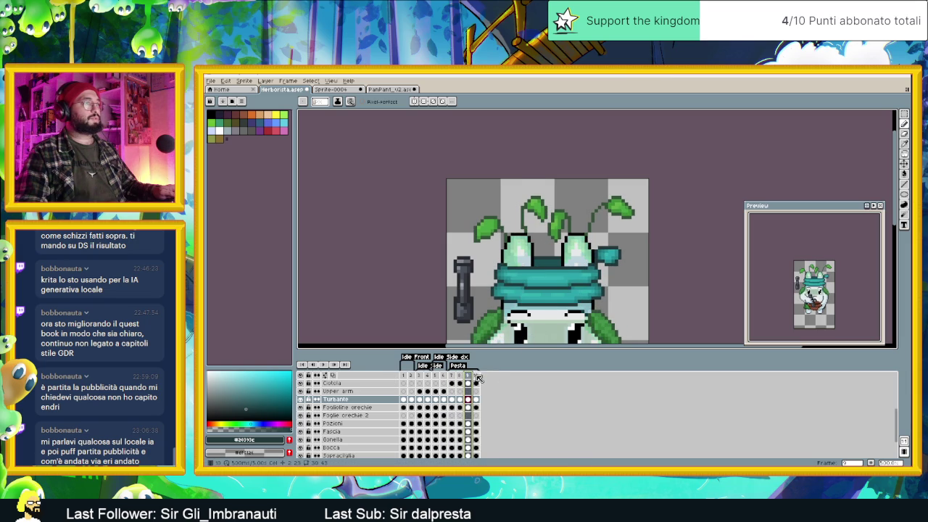
click(477, 376)
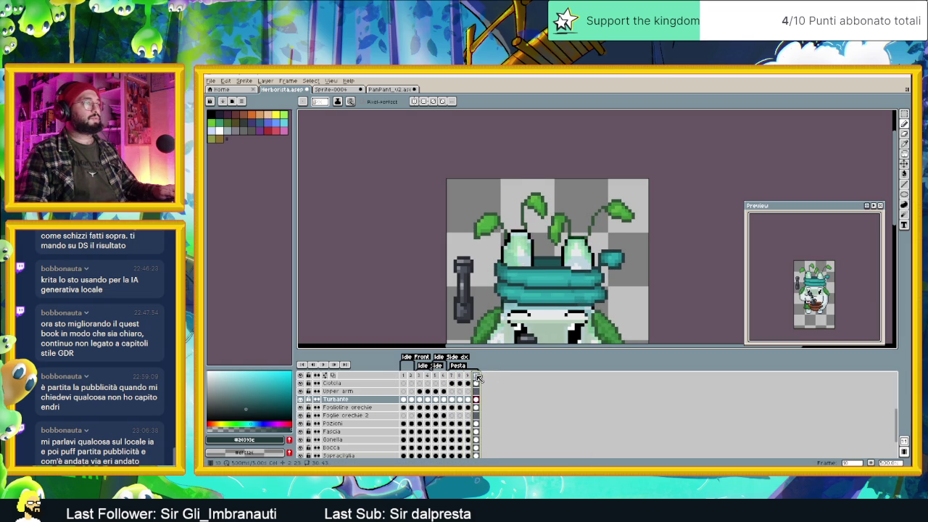
click(329, 364)
scroll(590, 260, down, 3)
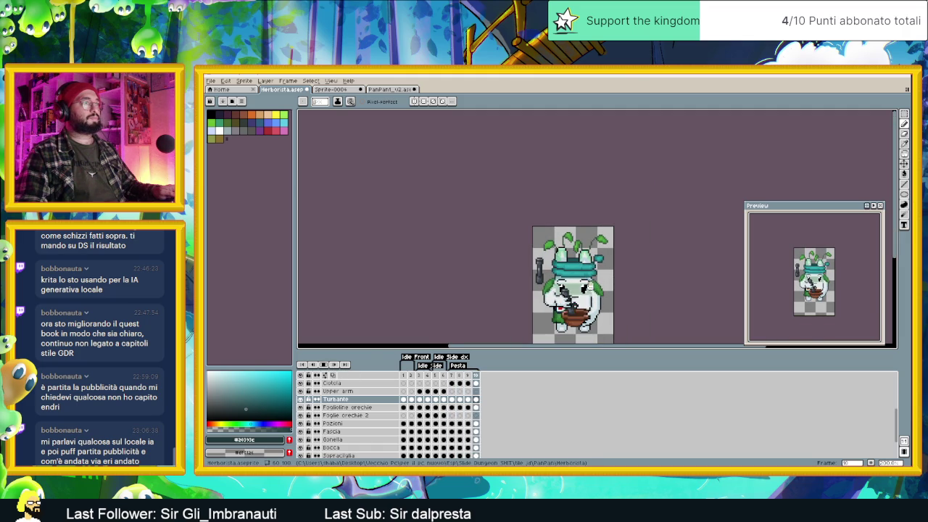
scroll(557, 269, up, 2)
click(325, 365)
Step: Select the Turbante cel on frame 10, zoom in and pick the Marquee tool
click(475, 400)
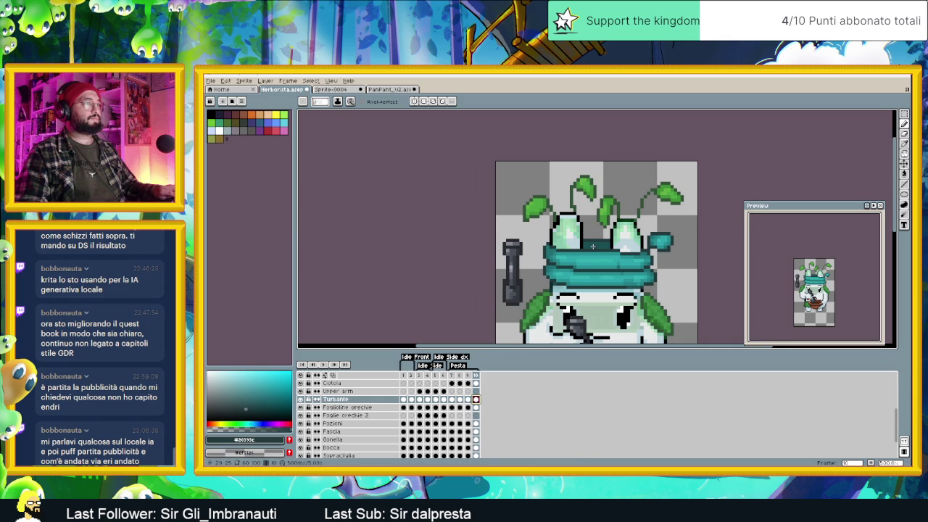
scroll(592, 252, up, 1)
scroll(595, 263, up, 1)
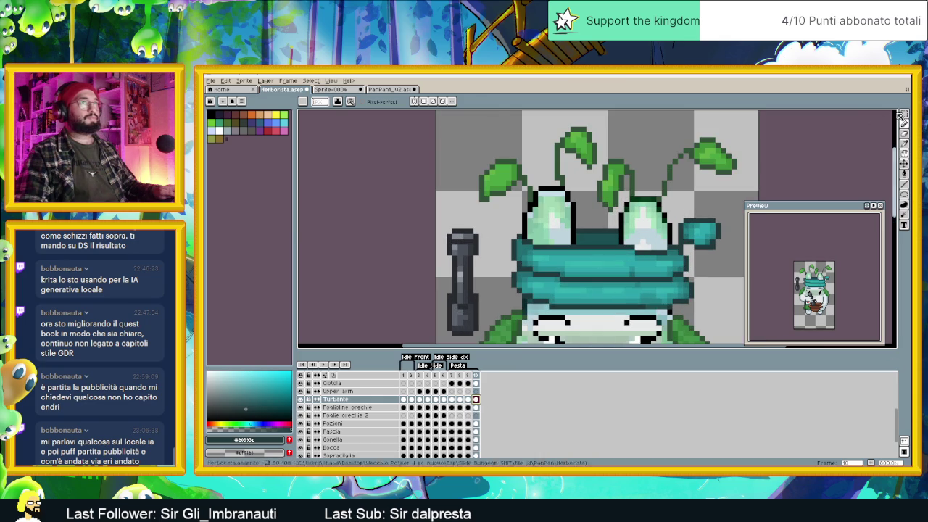
click(904, 114)
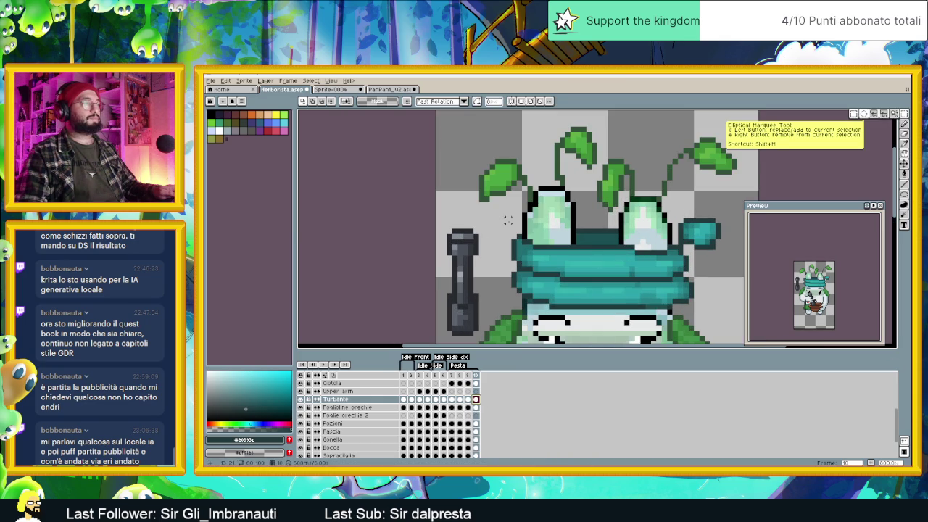
Step: In frame 10, shift the small patch of dark turban pixels slightly left
click(475, 376)
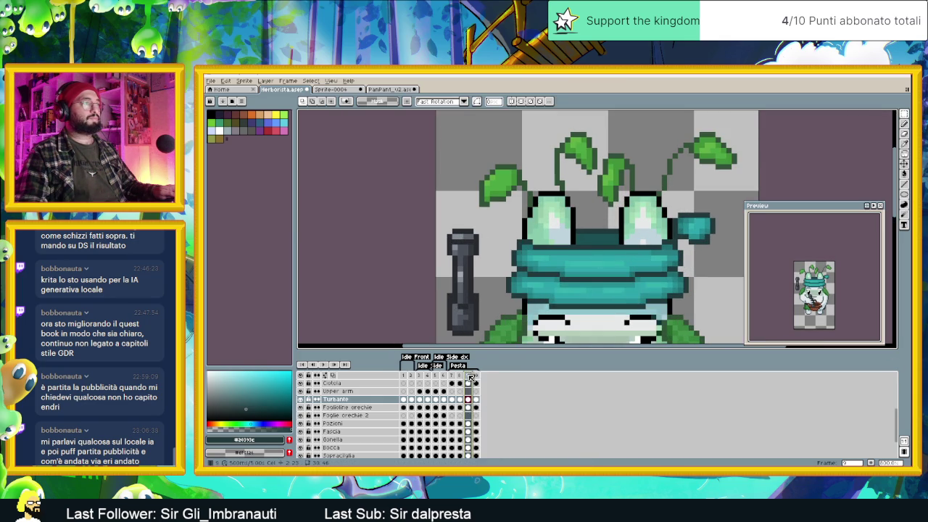
click(477, 377)
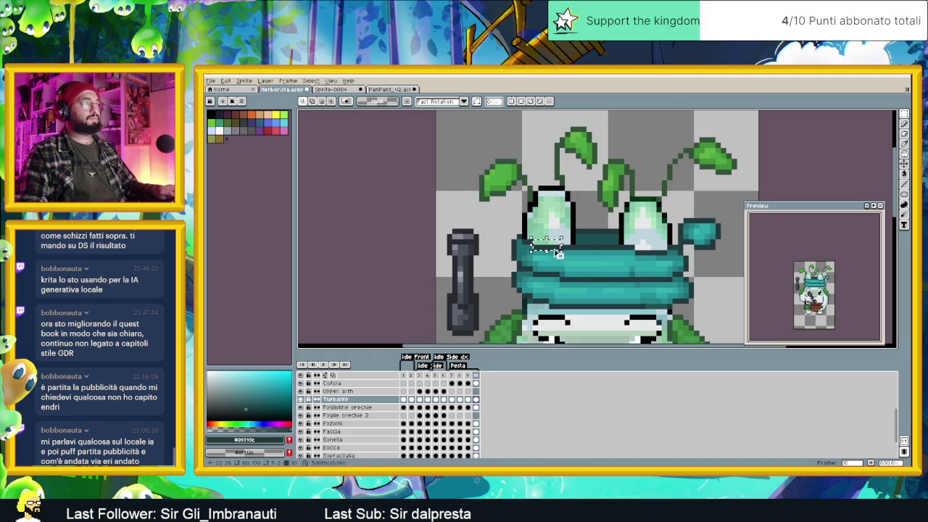
drag(557, 248, 555, 251)
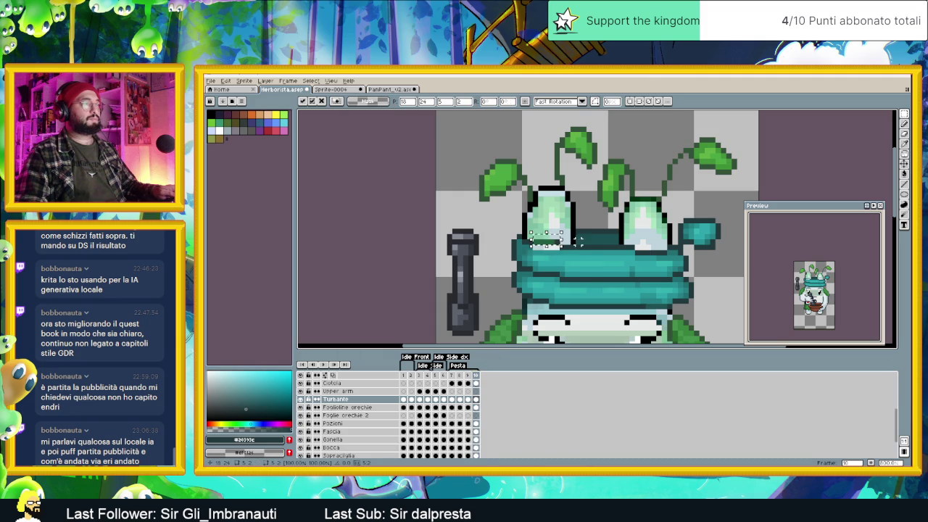
key(ctrl+d)
key(ctrl+shift+d)
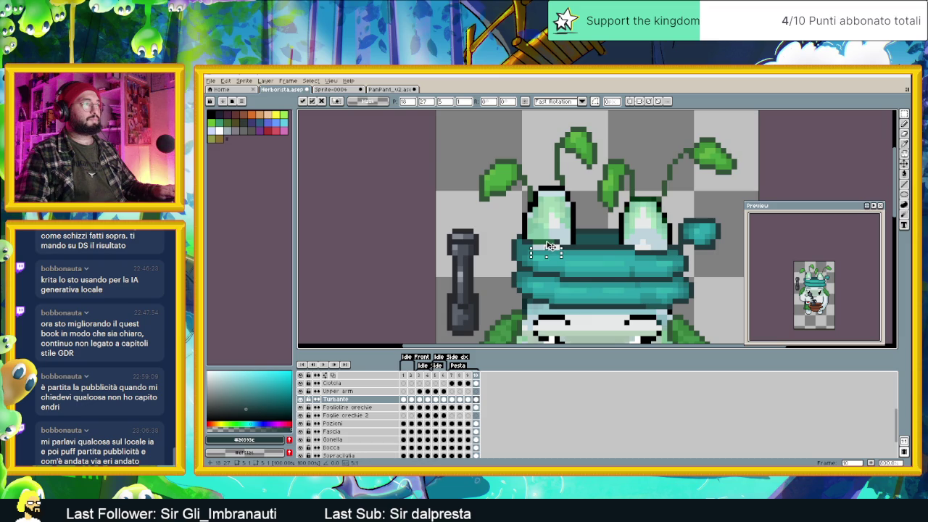
key(ctrl+d)
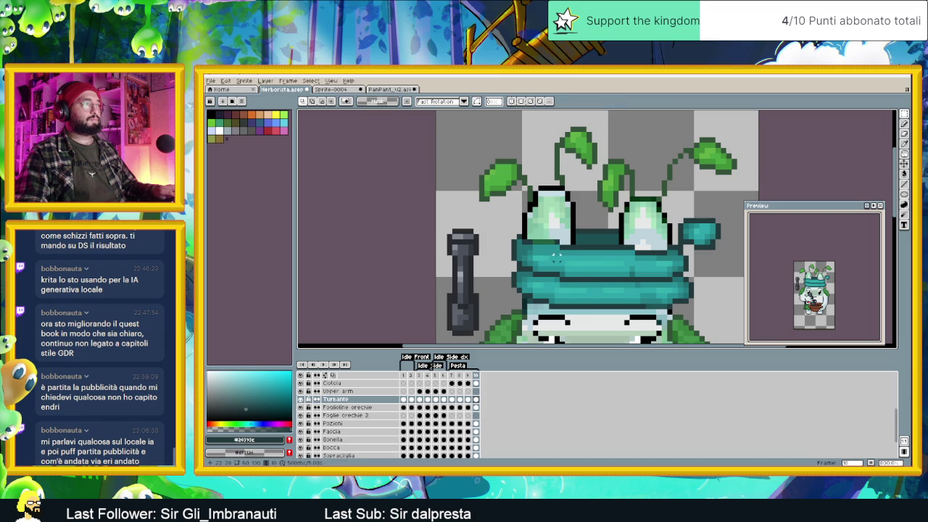
key(ctrl+shift+d)
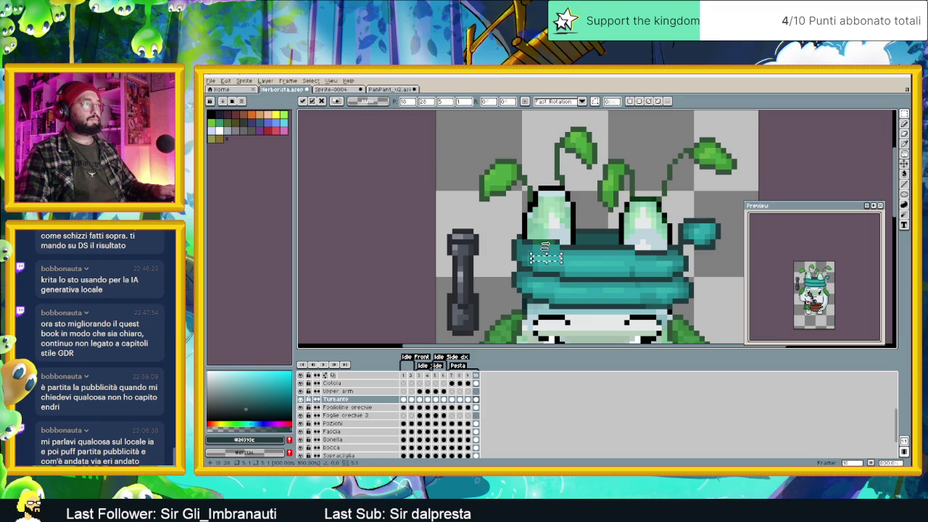
key(ctrl+d)
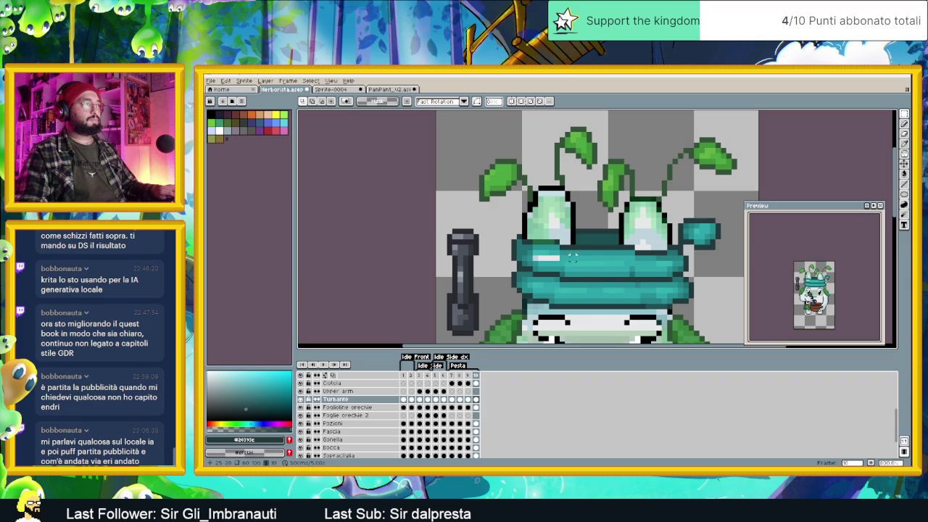
key(ctrl+shift+d)
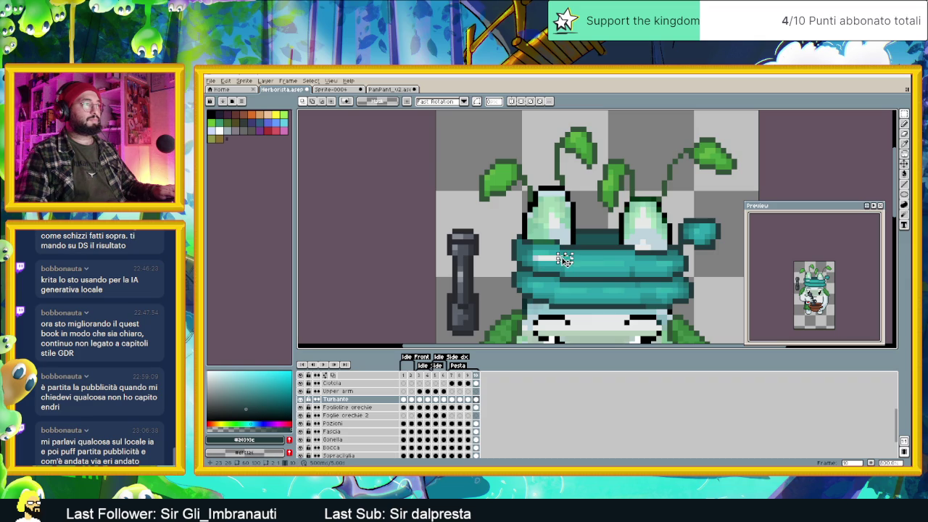
drag(561, 258, 539, 262)
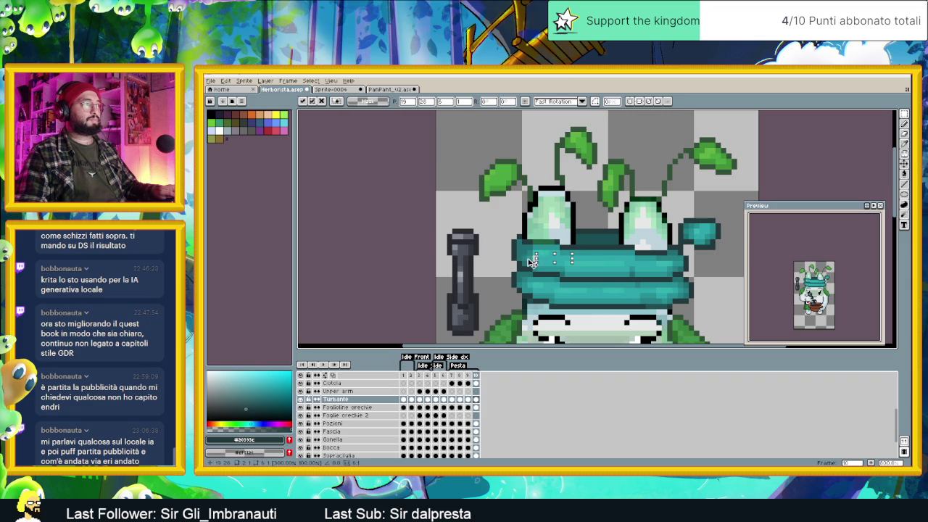
key(ctrl+d)
Step: Compare the pose in frames 7 and 10, then play the animation to review the motion
scroll(519, 278, down, 2)
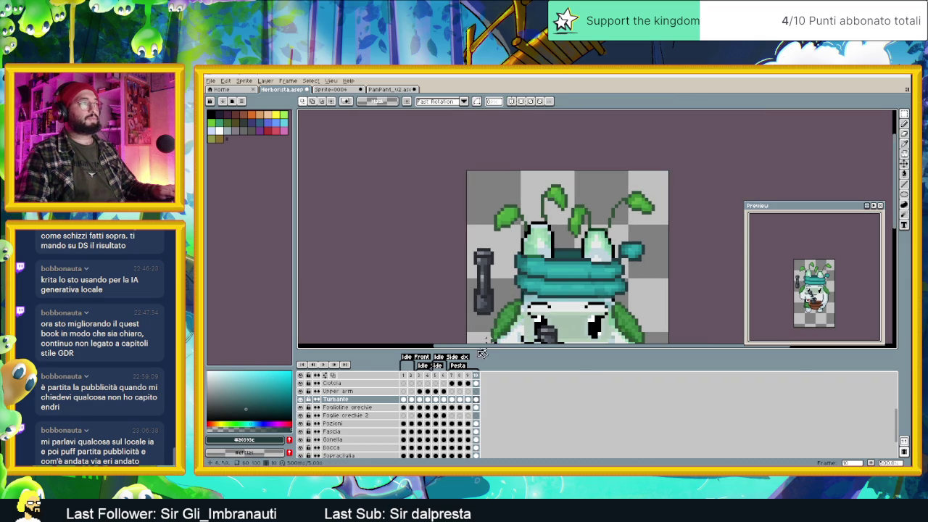
click(454, 376)
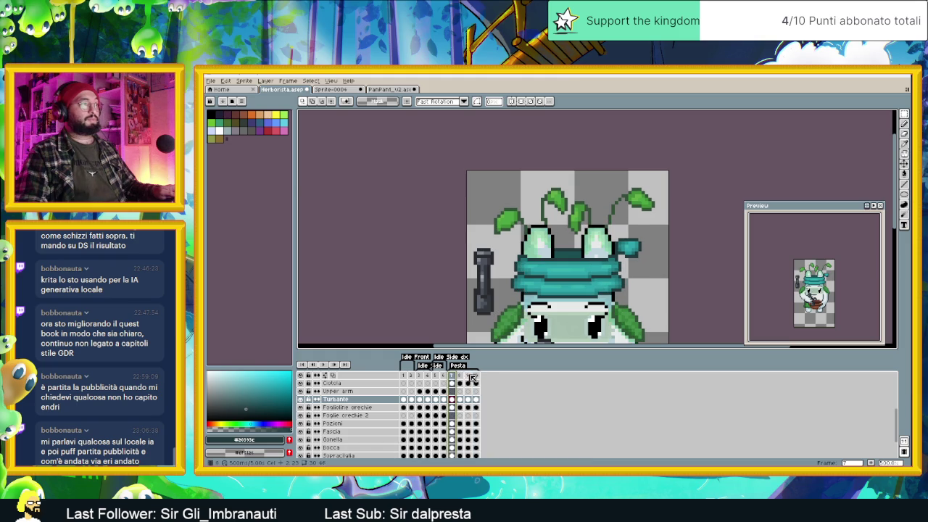
click(476, 377)
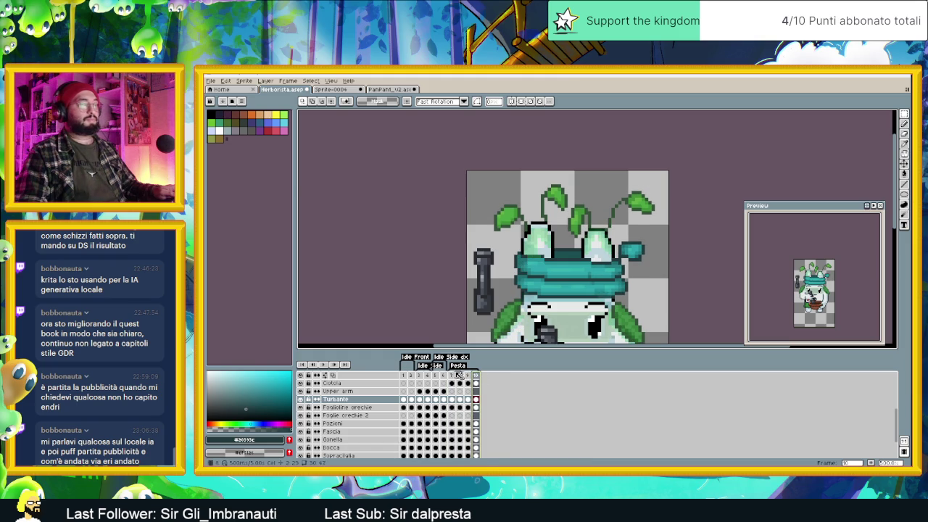
click(322, 366)
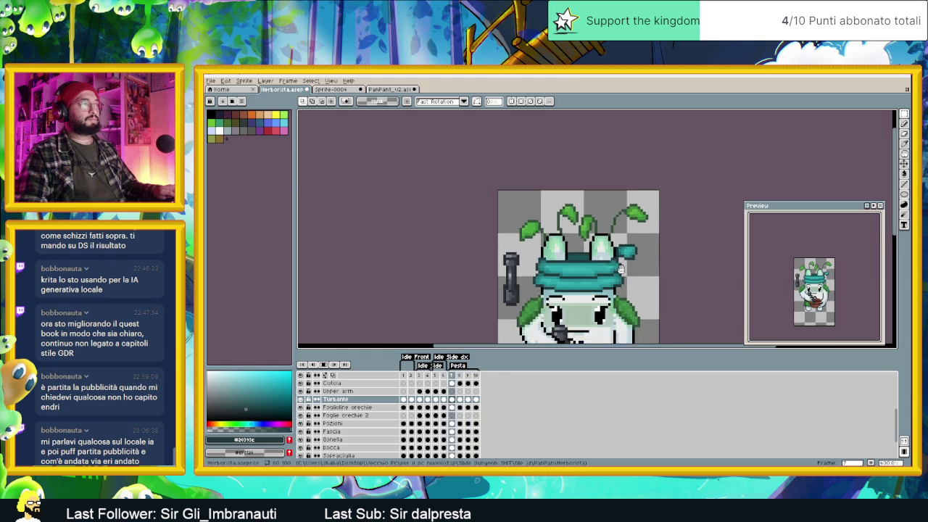
scroll(640, 297, down, 2)
scroll(640, 297, down, 2)
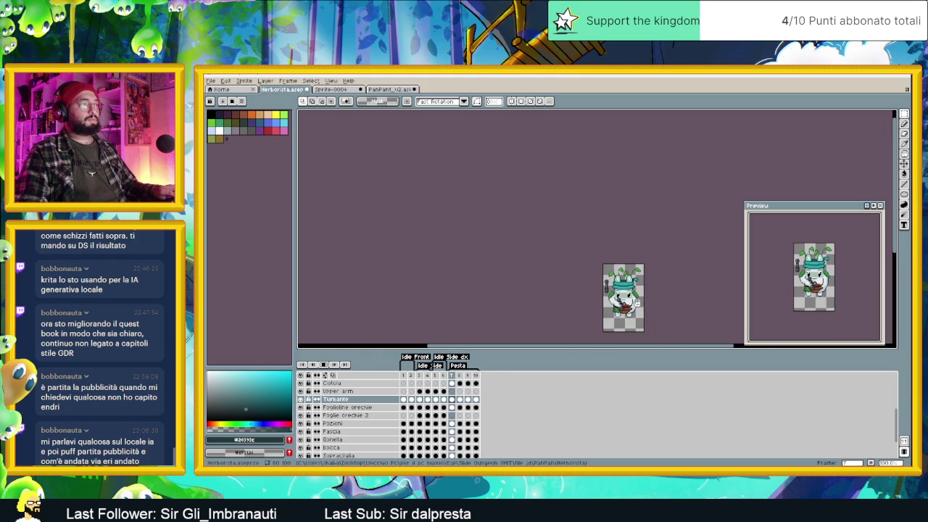
scroll(644, 299, up, 2)
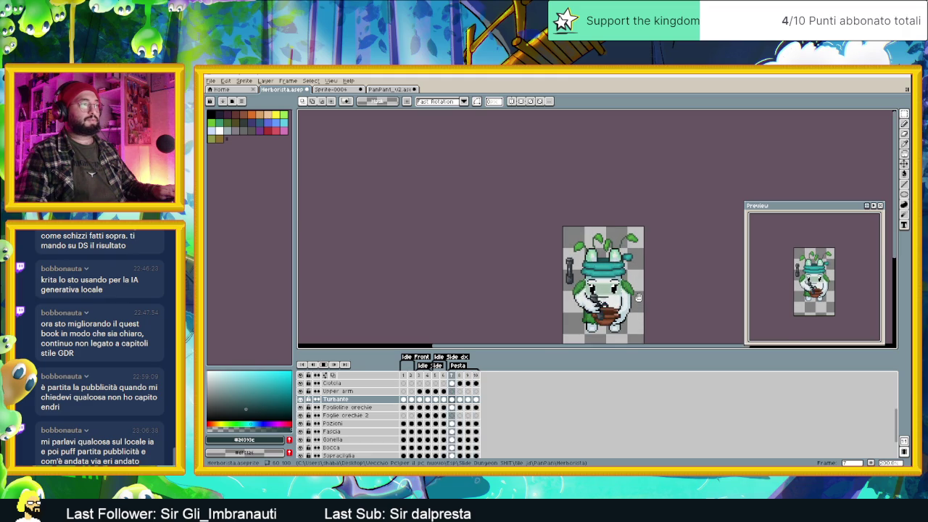
scroll(626, 289, up, 3)
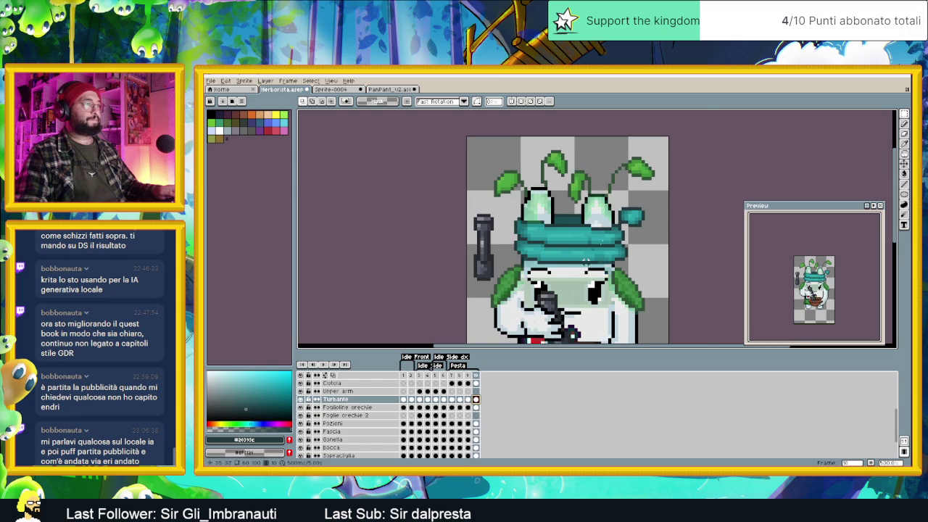
scroll(616, 238, up, 2)
scroll(616, 237, up, 2)
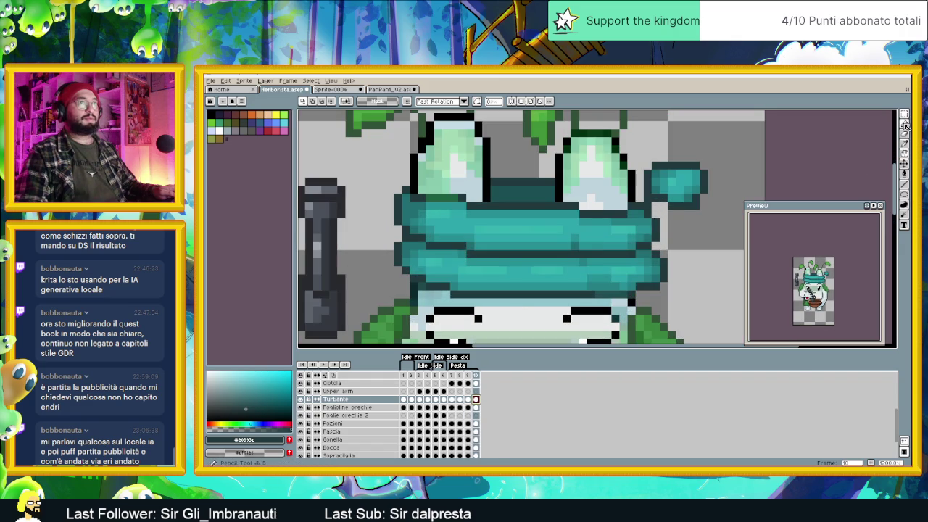
Step: Sample the turban's teal, then check the Turbante cels in frames 7 through 10
key(i)
click(583, 241)
key(b)
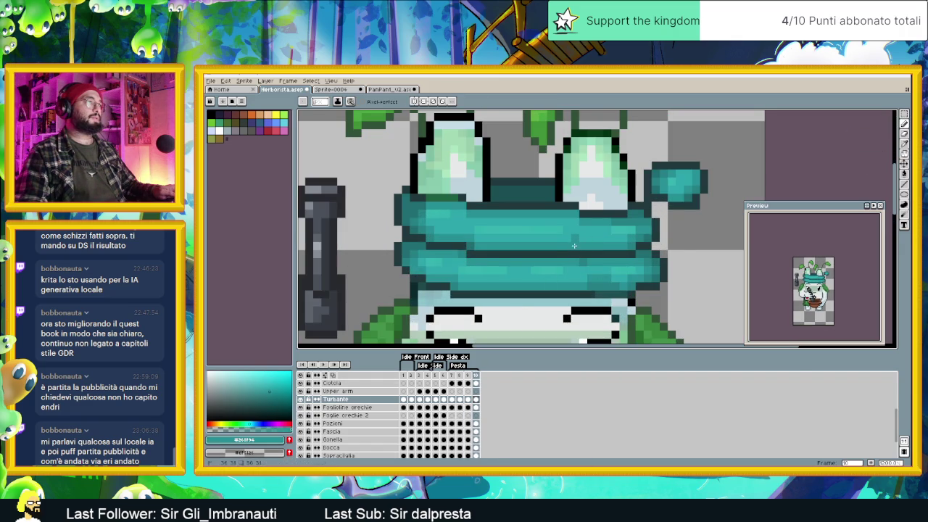
click(452, 400)
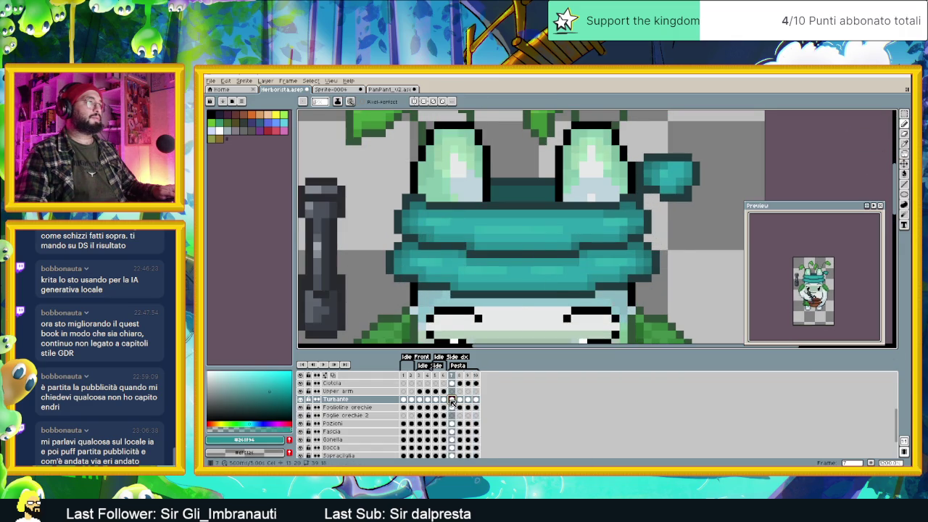
click(459, 400)
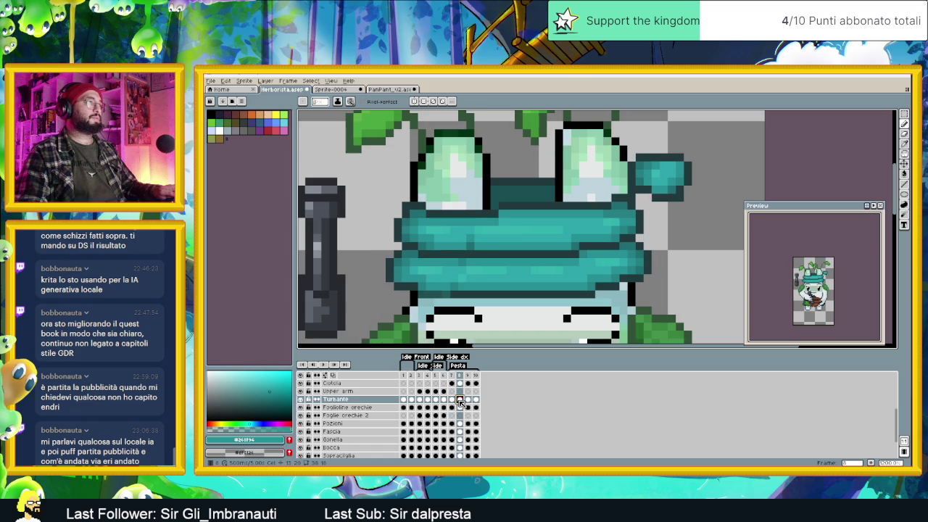
alt+click(467, 237)
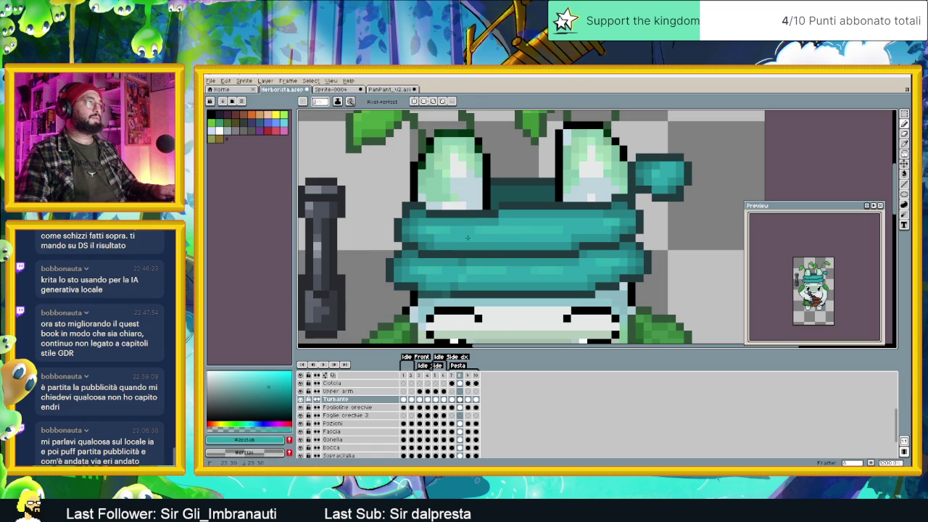
click(468, 400)
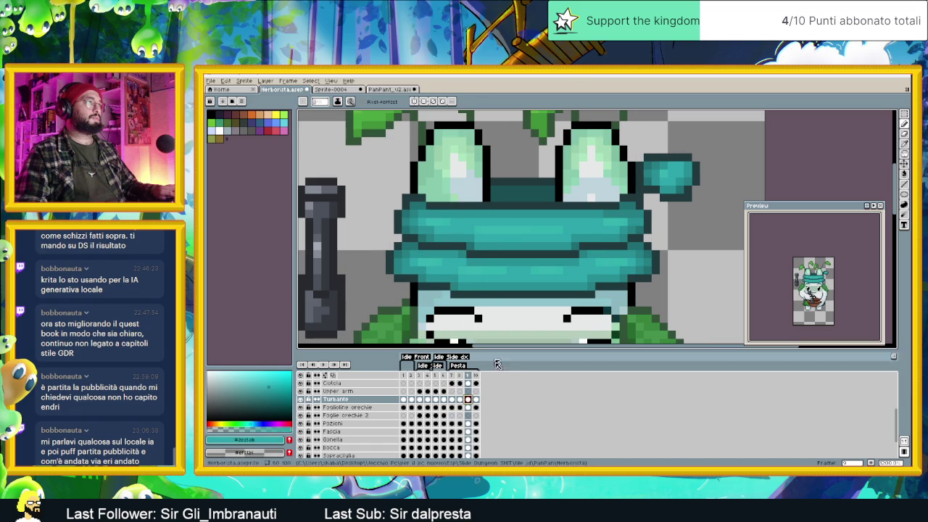
click(475, 400)
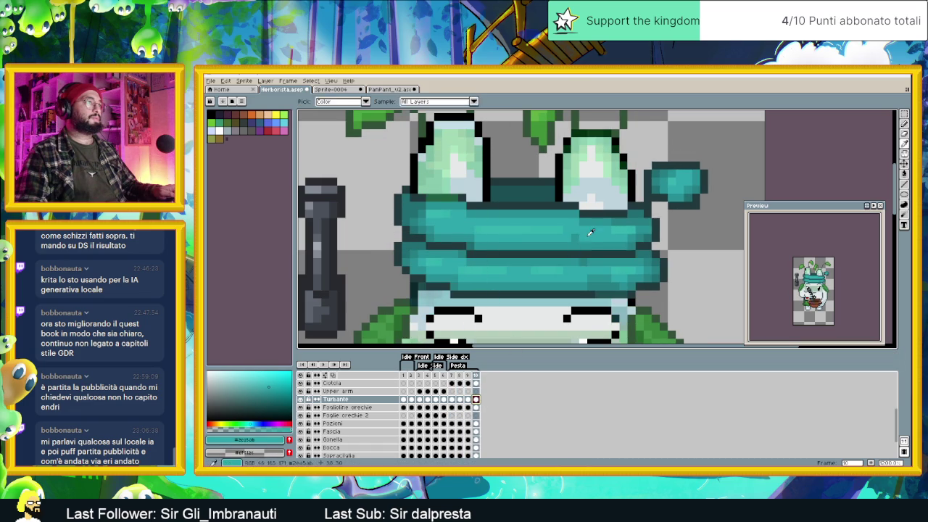
scroll(540, 271, down, 3)
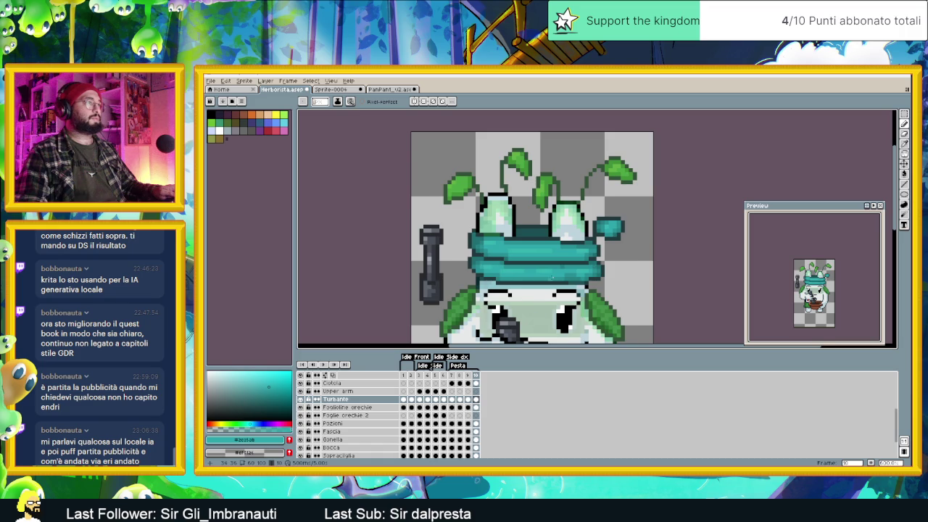
scroll(533, 315, down, 2)
scroll(533, 315, down, 1)
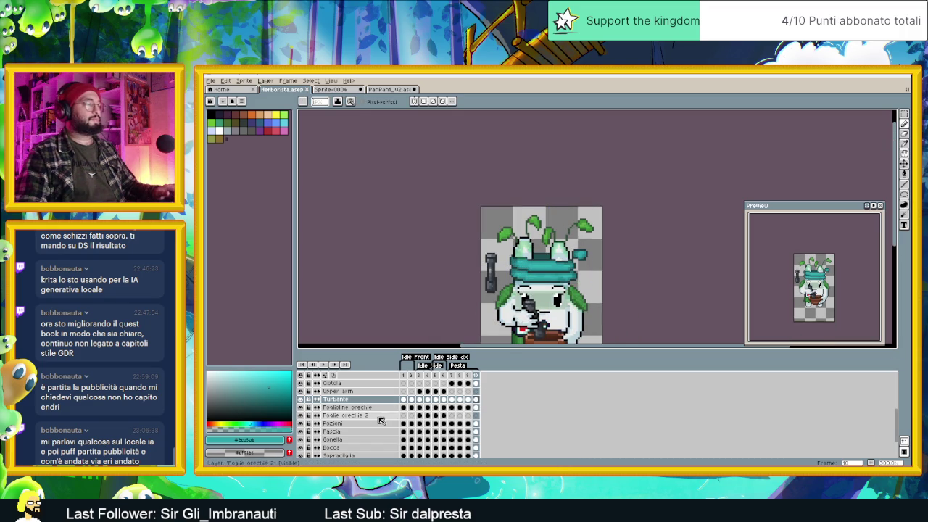
Step: Play the Pesta animation to review the turban
click(328, 365)
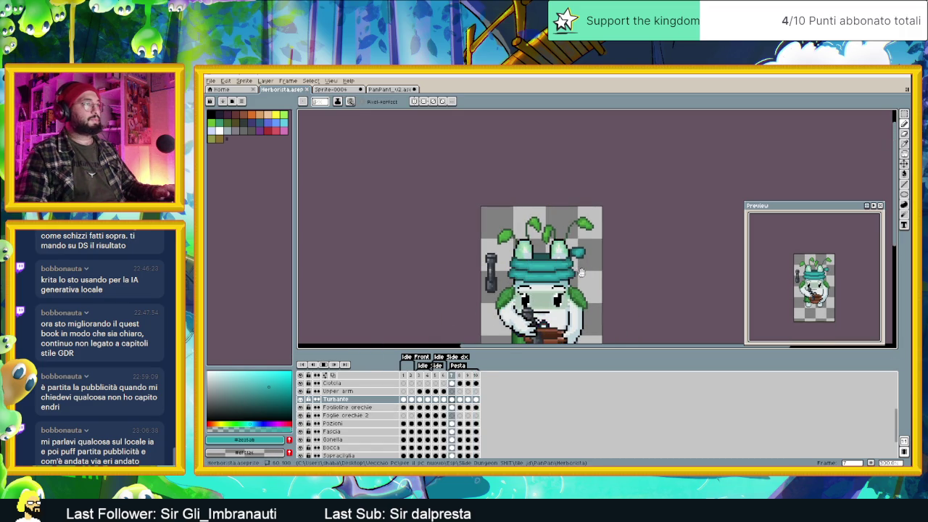
scroll(588, 295, down, 1)
scroll(588, 294, down, 1)
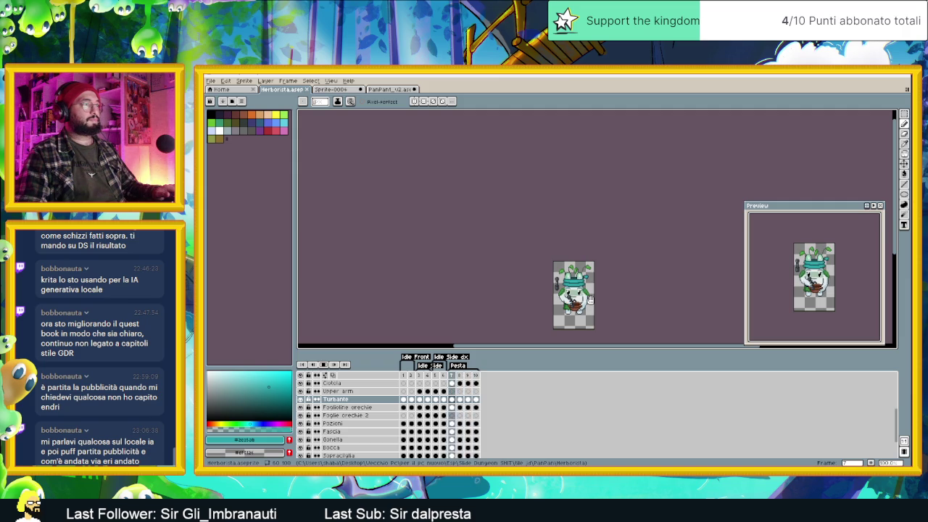
scroll(590, 299, up, 2)
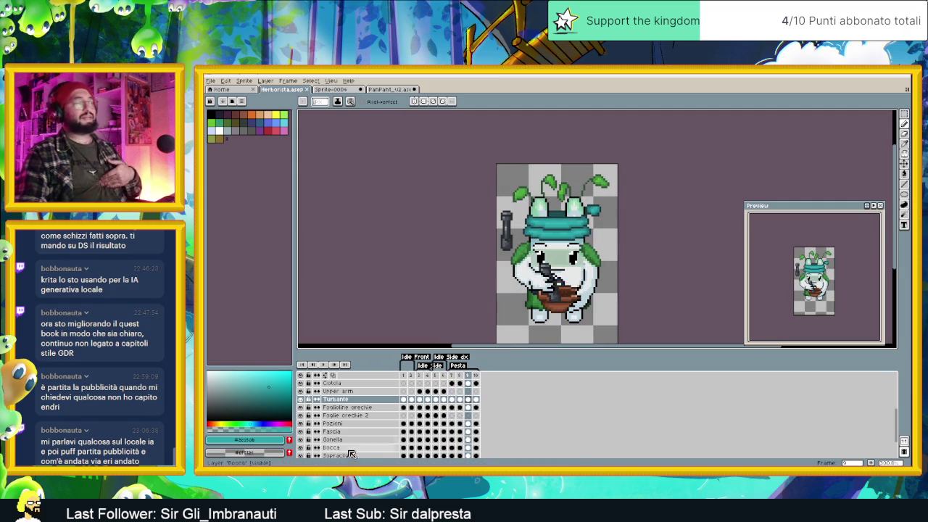
scroll(555, 287, up, 1)
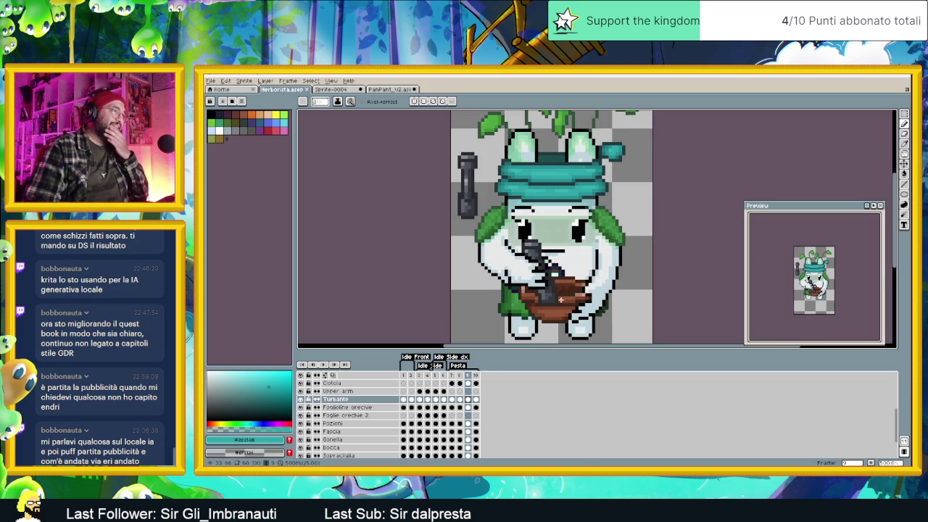
scroll(556, 287, up, 1)
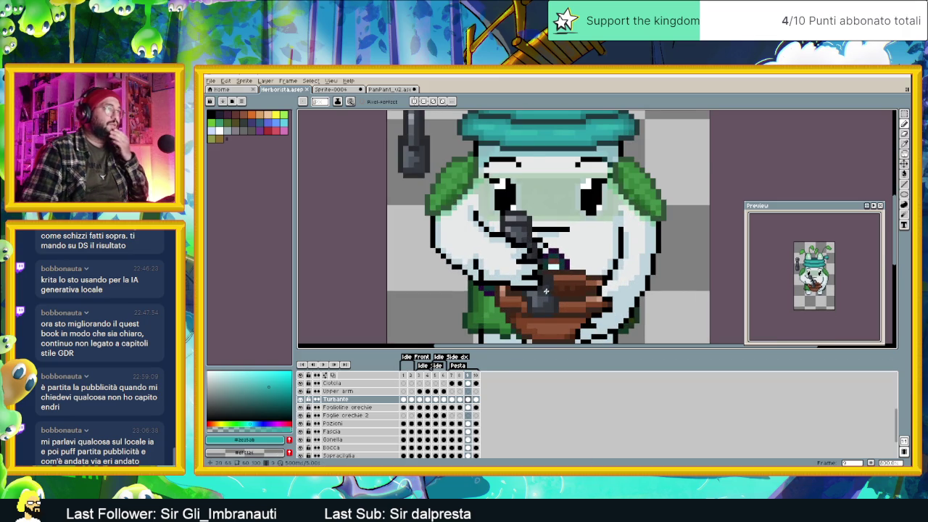
scroll(547, 290, down, 2)
scroll(514, 275, up, 1)
scroll(512, 271, up, 1)
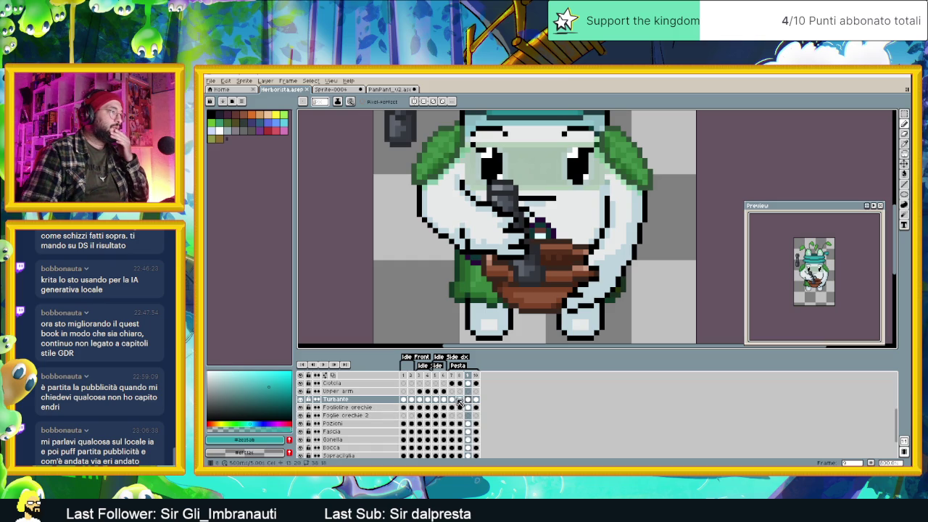
scroll(455, 423, down, 1)
scroll(455, 423, down, 1)
scroll(455, 422, down, 1)
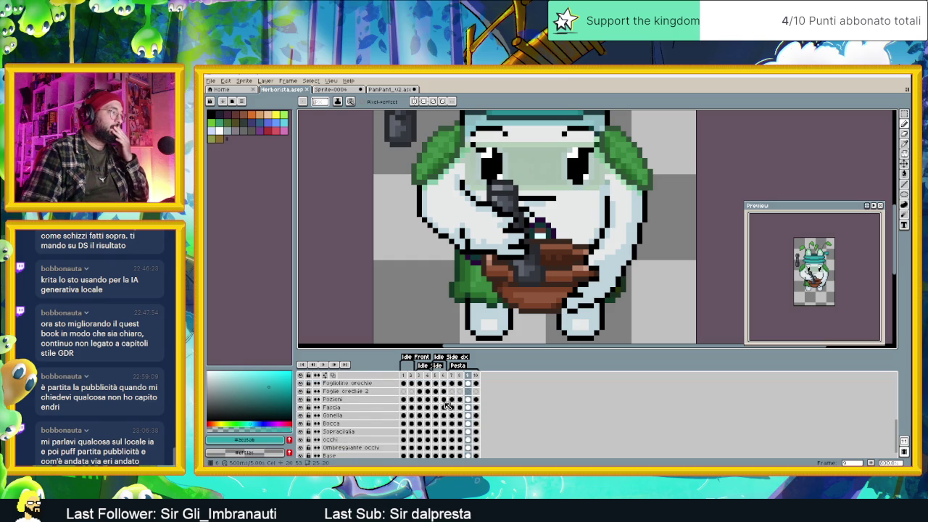
scroll(449, 400, up, 1)
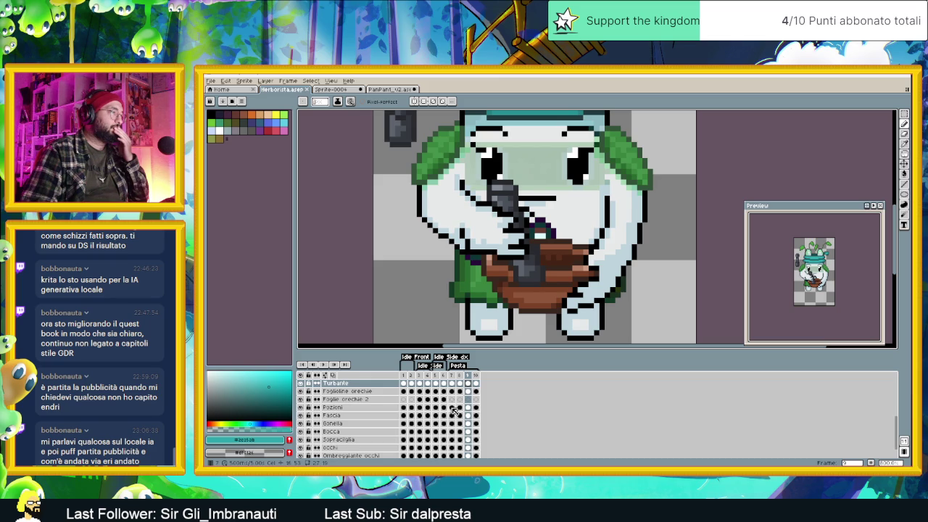
Step: Check the Fascia, Fogliolina orecchie and Ciotola cels in frame 7, then show Mortaio in frame 10
click(451, 414)
scroll(453, 424, up, 1)
scroll(453, 422, down, 3)
scroll(454, 418, up, 2)
scroll(455, 416, up, 2)
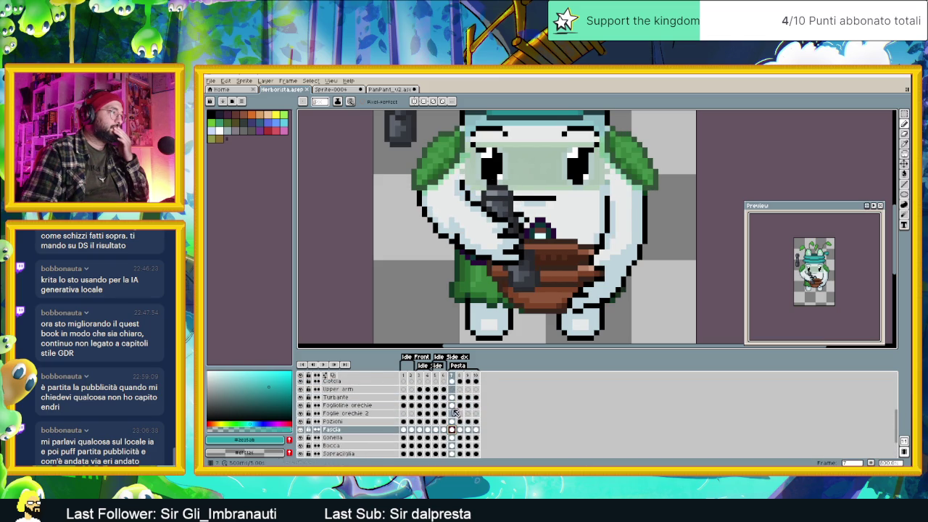
click(453, 406)
scroll(454, 407, up, 1)
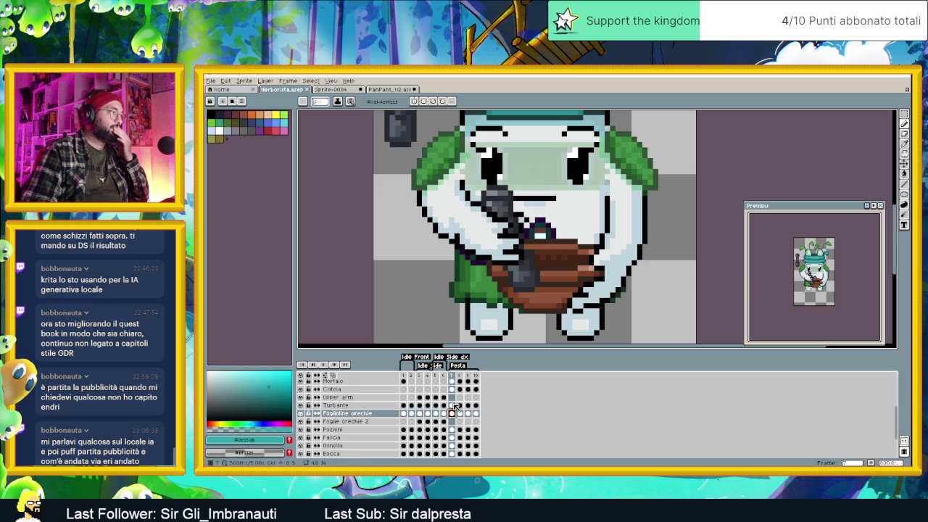
scroll(454, 407, up, 1)
click(454, 397)
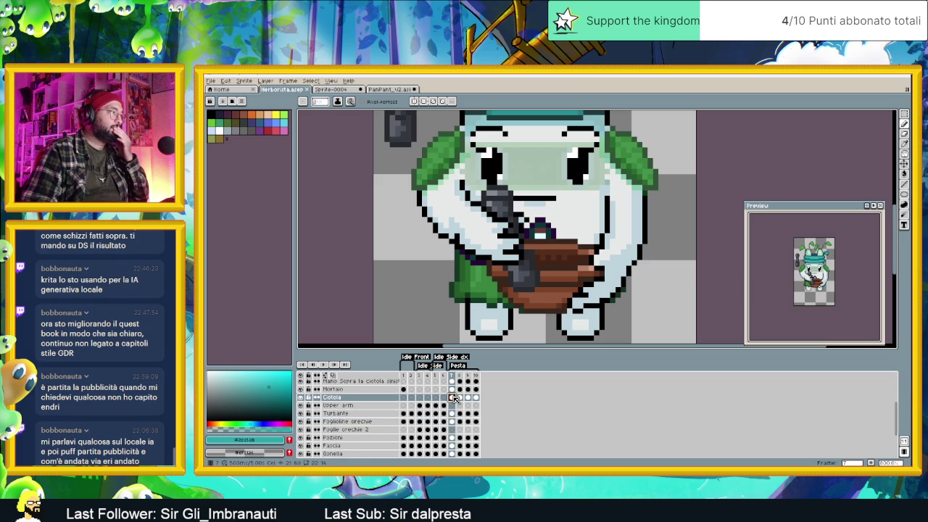
click(475, 390)
Step: Delete the spare pestle left of the character from frames 10, 9, 8 and 7
drag(474, 246, 502, 347)
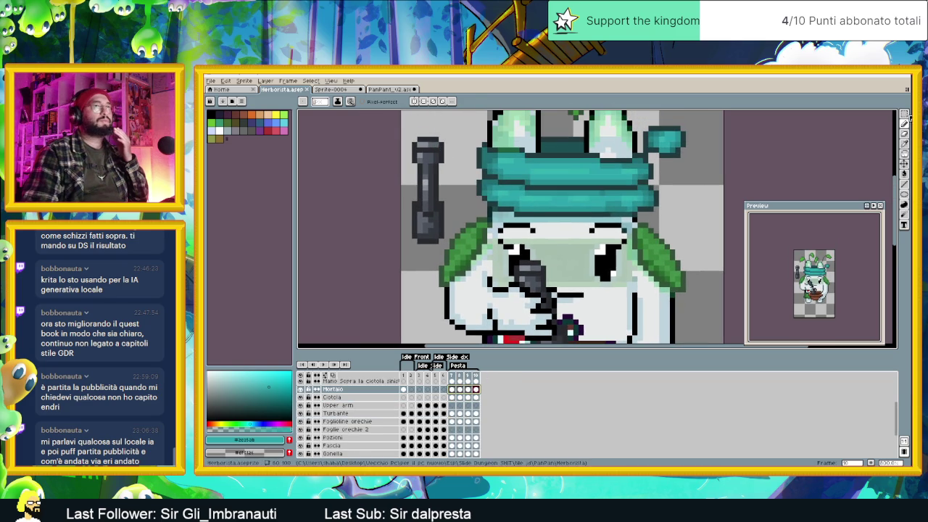
click(904, 114)
drag(402, 121, 453, 253)
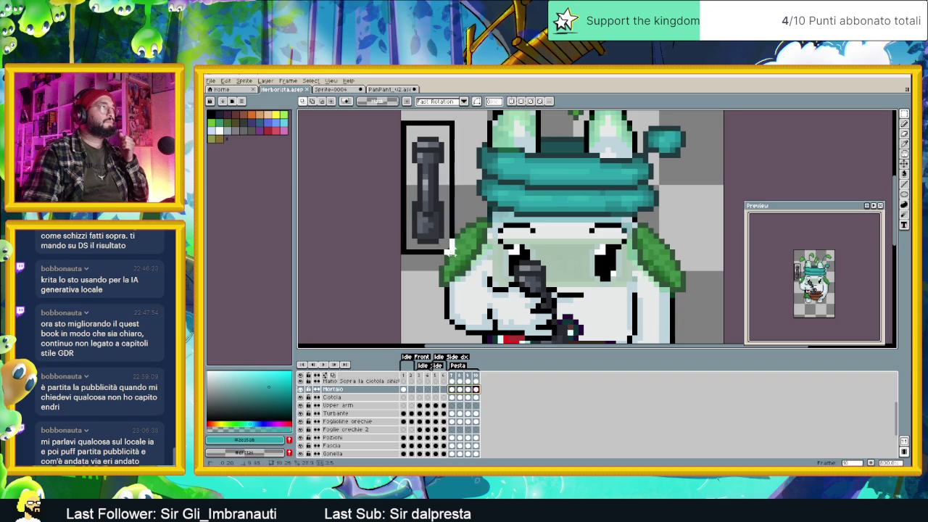
key(Delete)
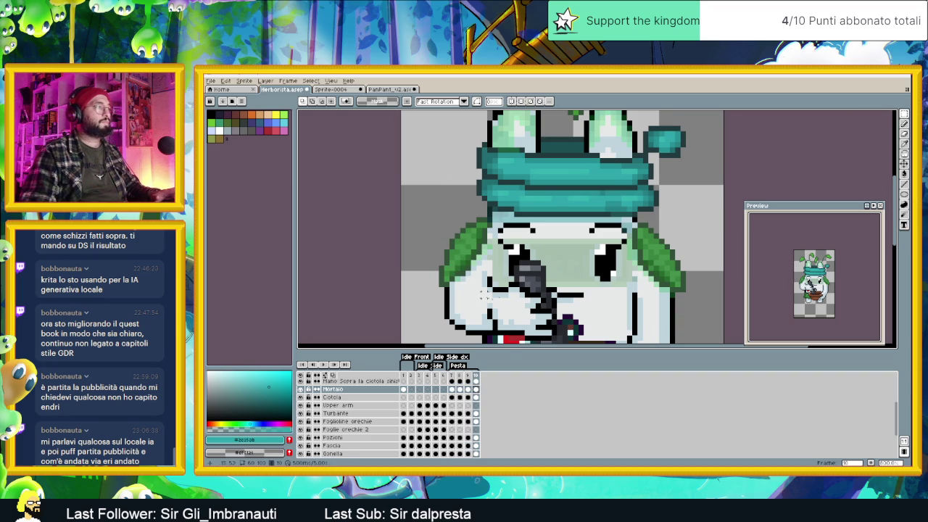
key(comma)
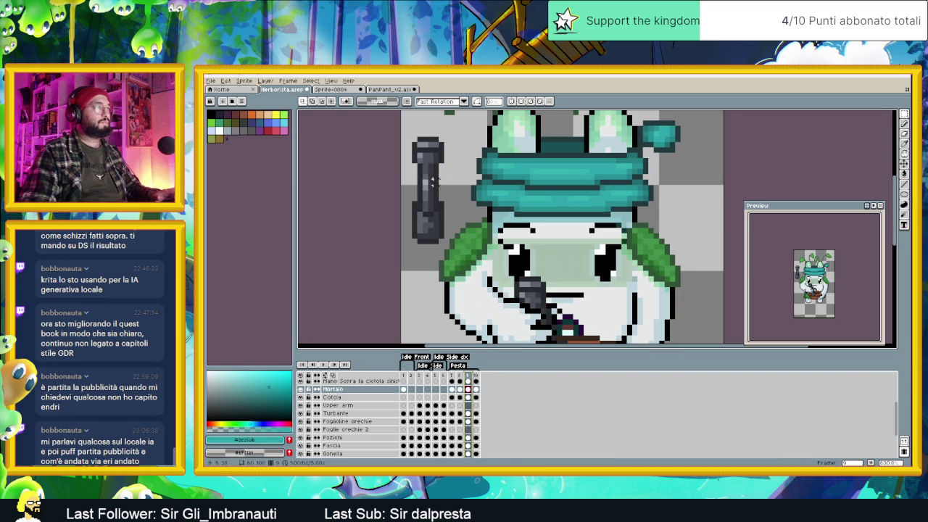
drag(404, 127, 459, 252)
key(Delete)
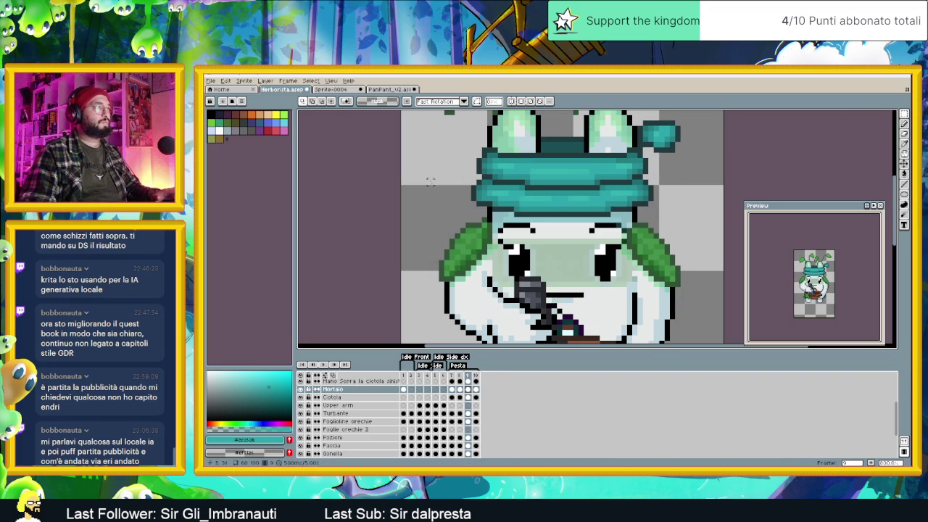
click(459, 389)
drag(405, 129, 479, 258)
key(Delete)
click(451, 389)
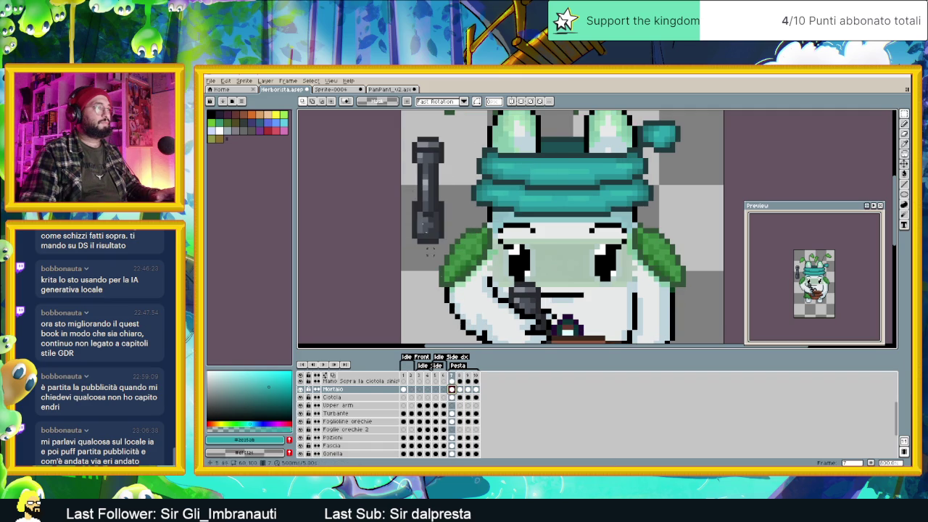
drag(406, 132, 479, 258)
key(Delete)
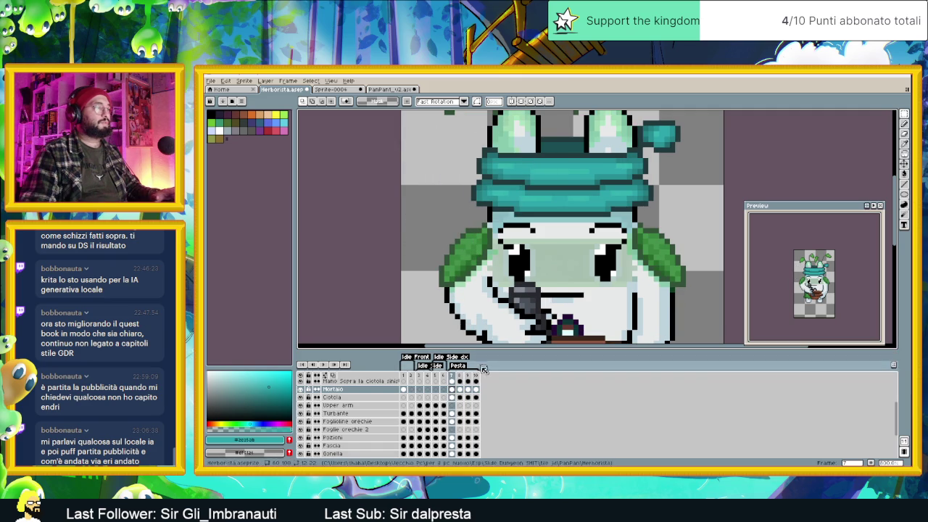
Step: Add a new frame 11 after frame 10 and paste the spare pestle into it
click(476, 378)
key(alt+n)
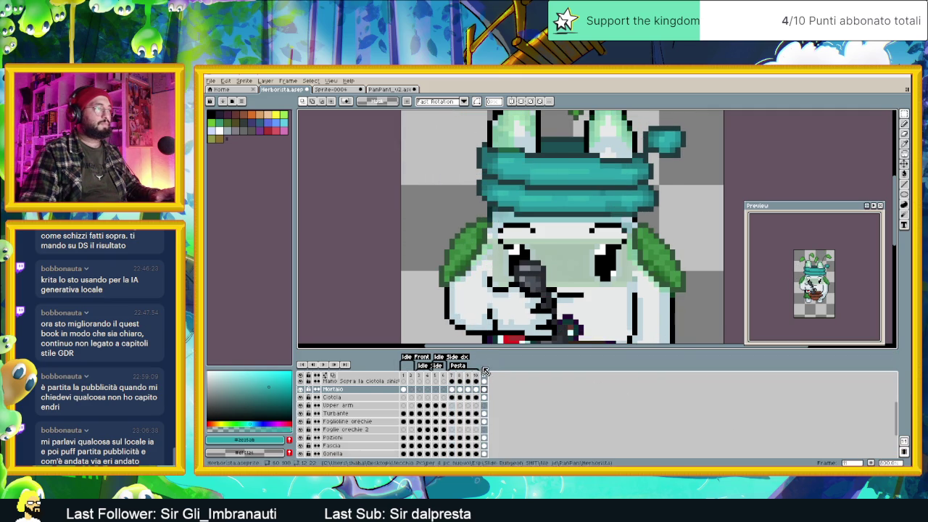
key(ctrl+v)
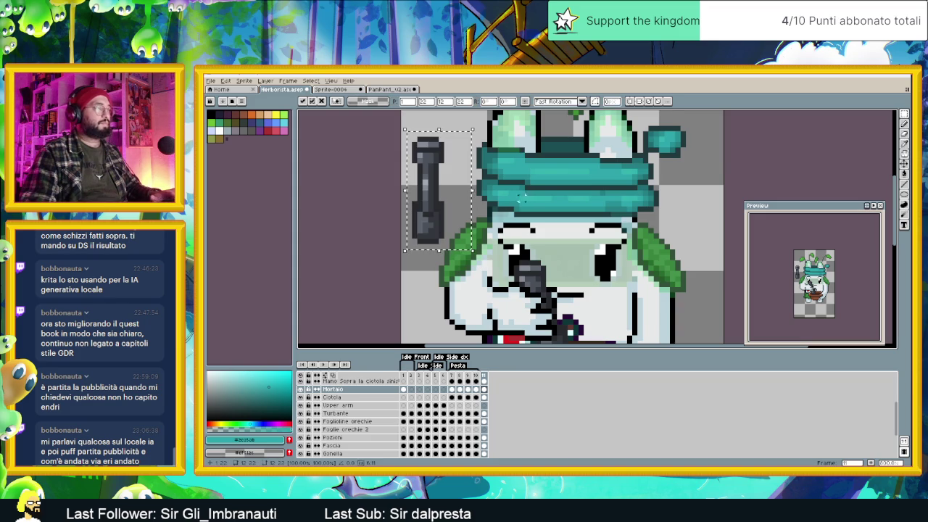
key(Left)
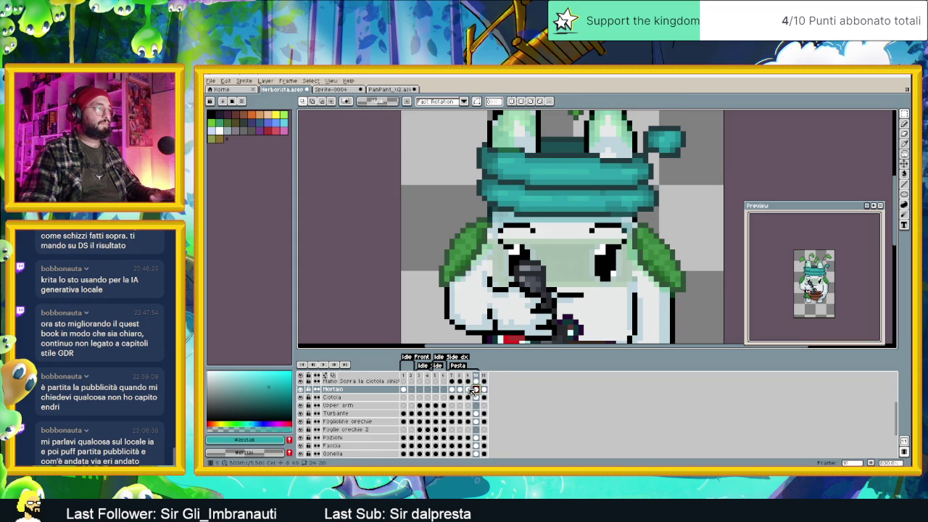
key(Left)
key(Left)
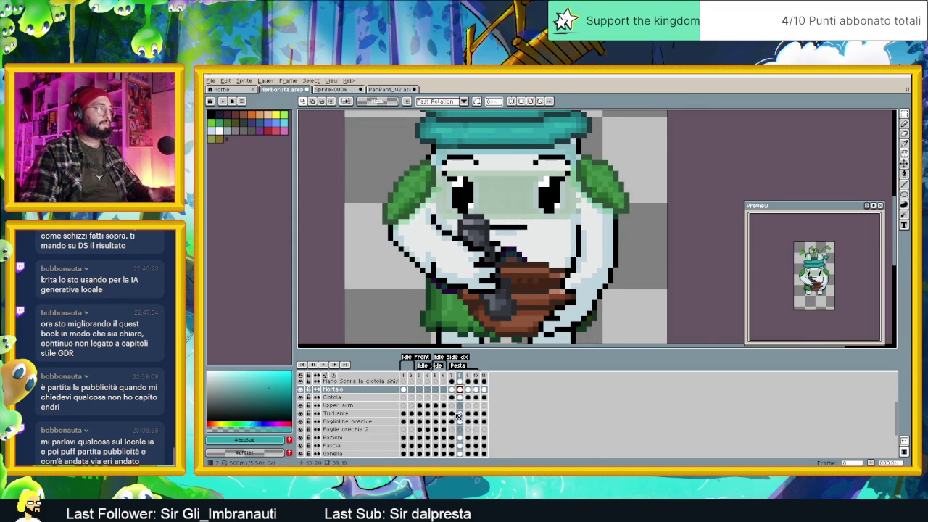
key(Left)
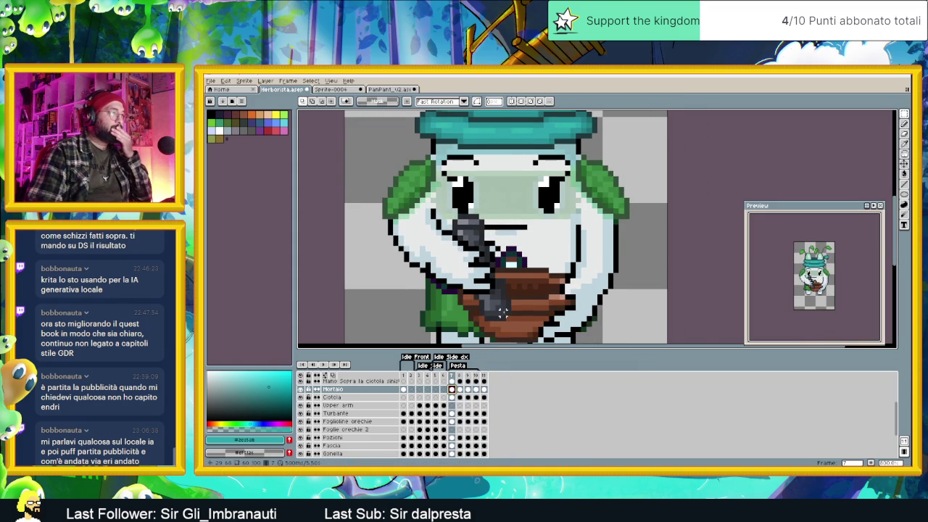
Step: Erase the pestle pixels overlapping the mortar bowl in frames 7, 8 and 9
scroll(454, 283, up, 3)
drag(450, 266, 538, 321)
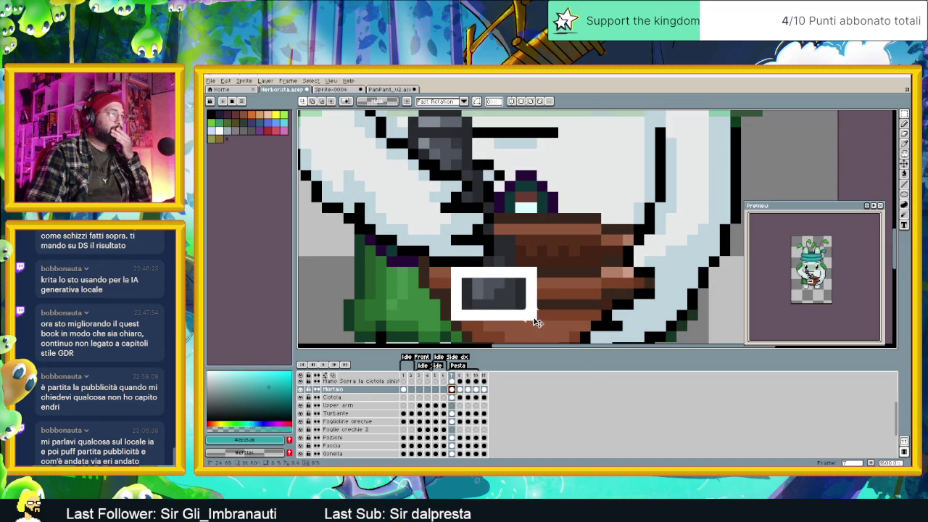
key(Delete)
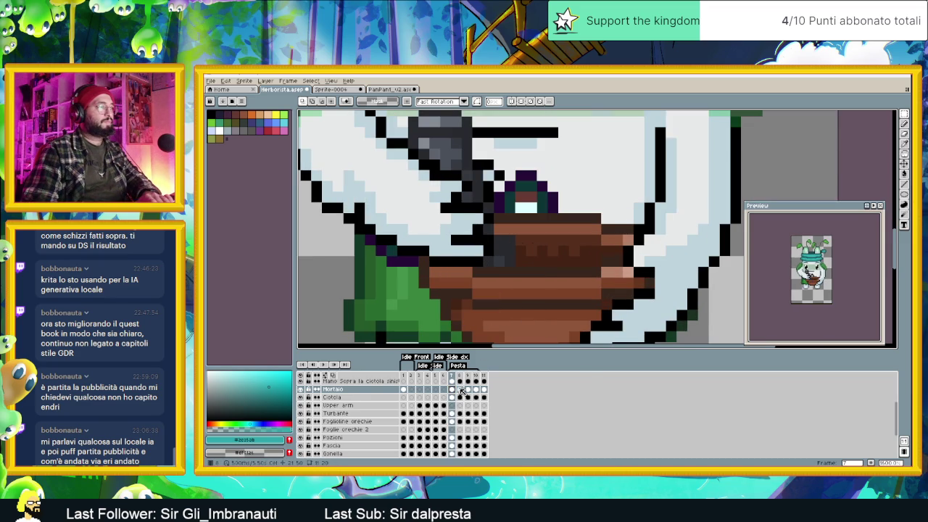
click(460, 389)
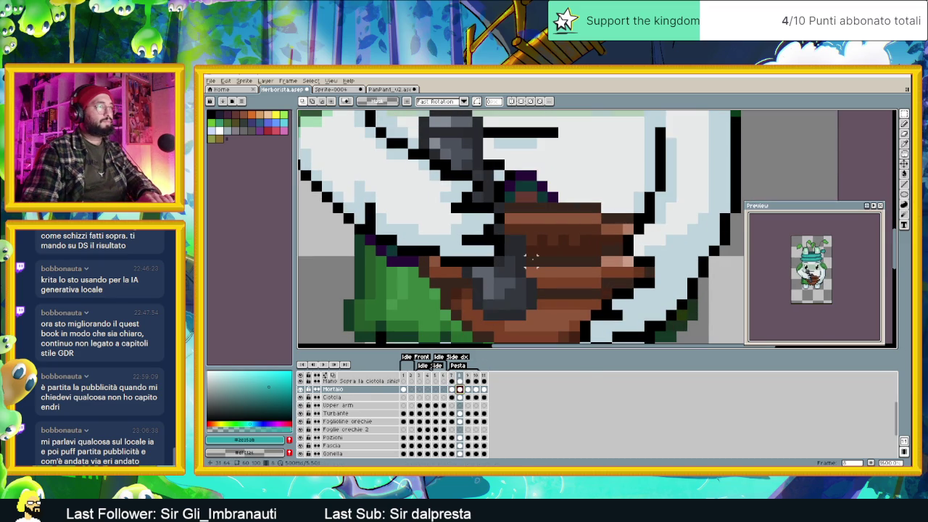
drag(548, 255, 449, 332)
key(Delete)
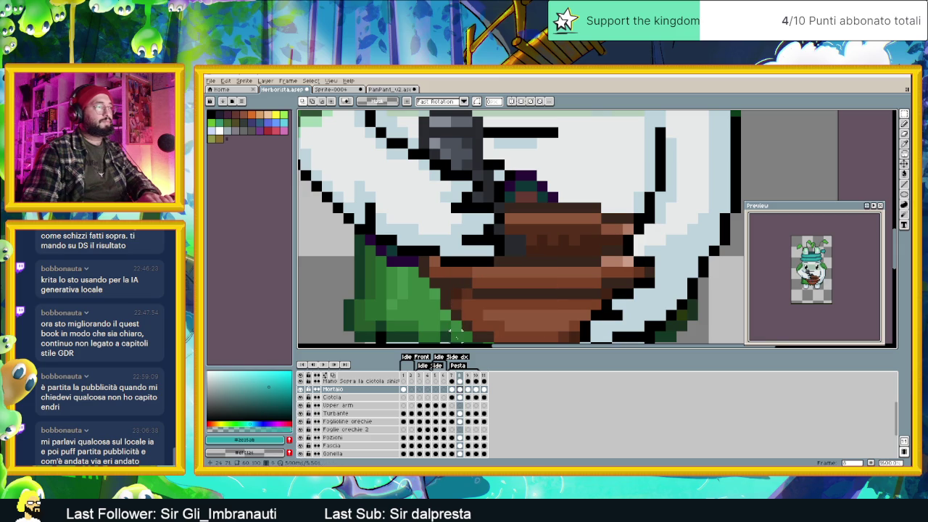
click(468, 389)
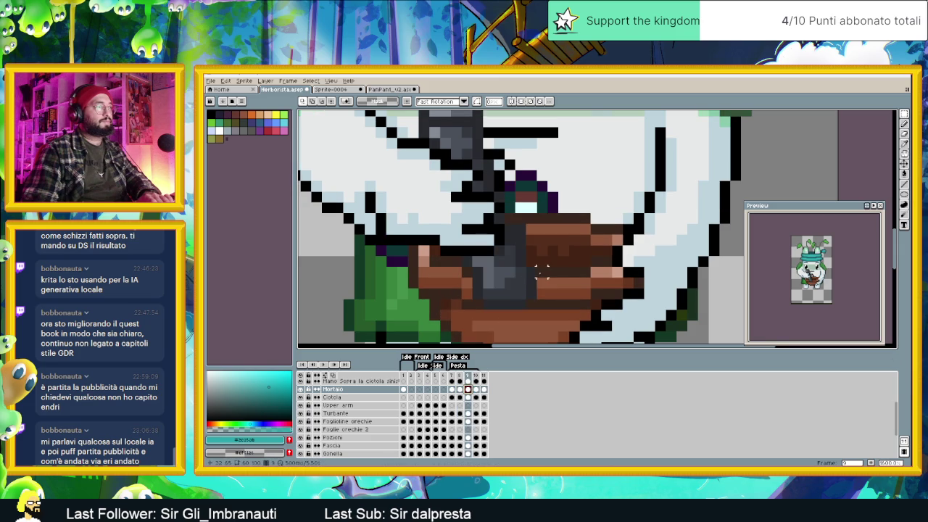
drag(547, 268, 460, 318)
key(Delete)
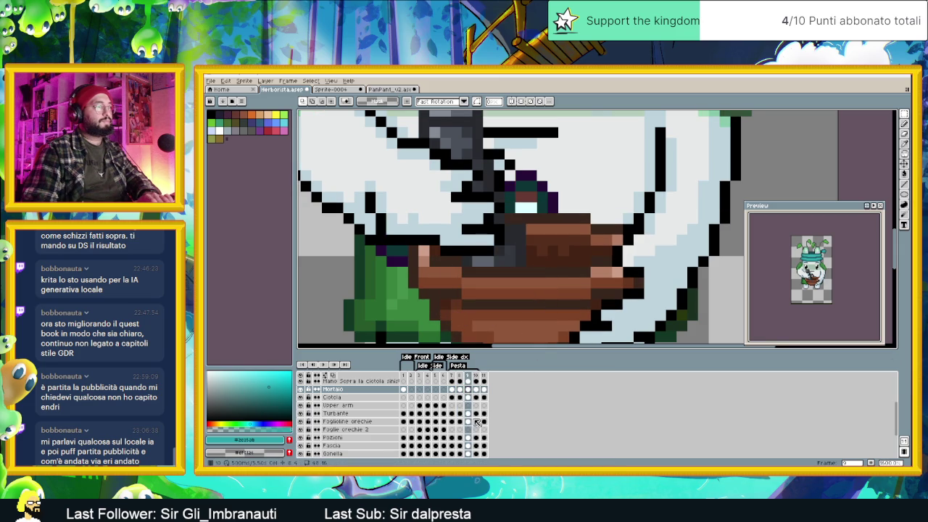
Step: From frame 10, zoom out and play the Pesta animation to check the pestle
click(476, 389)
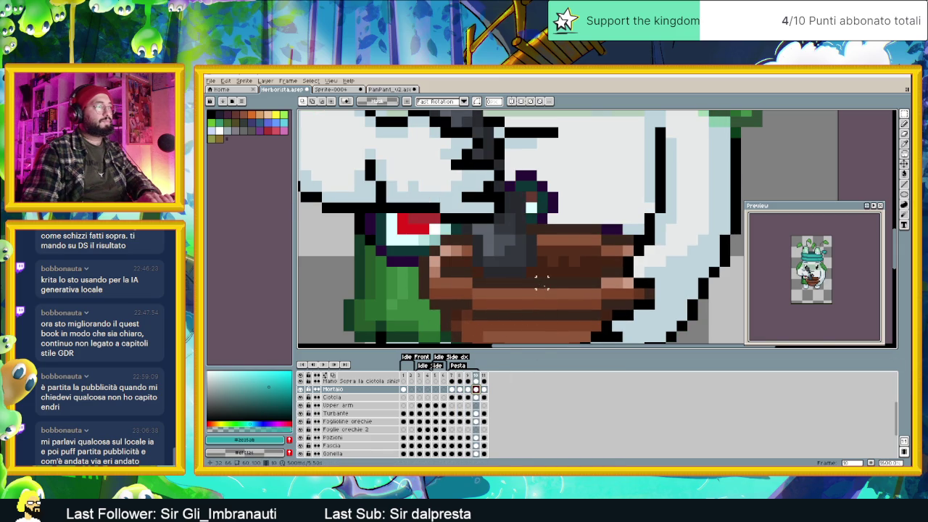
scroll(542, 281, down, 1)
scroll(542, 281, down, 1)
click(324, 364)
scroll(618, 274, down, 1)
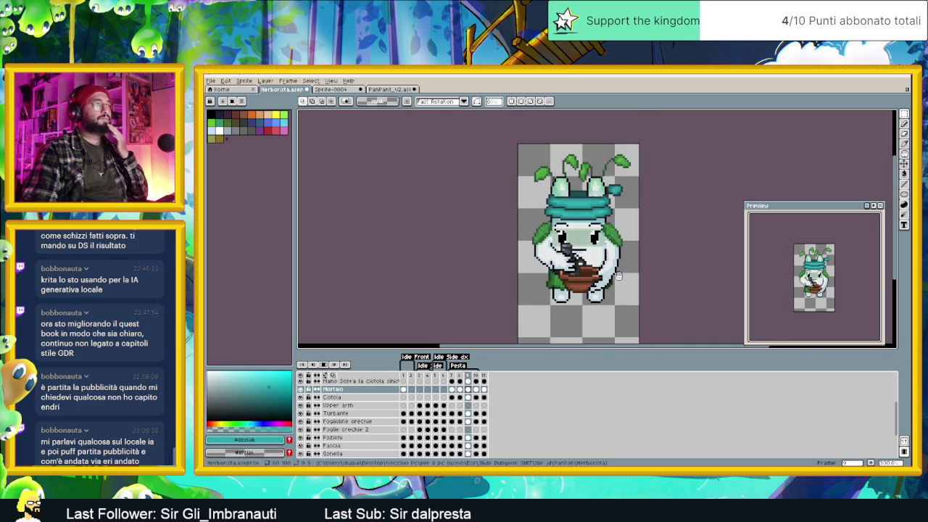
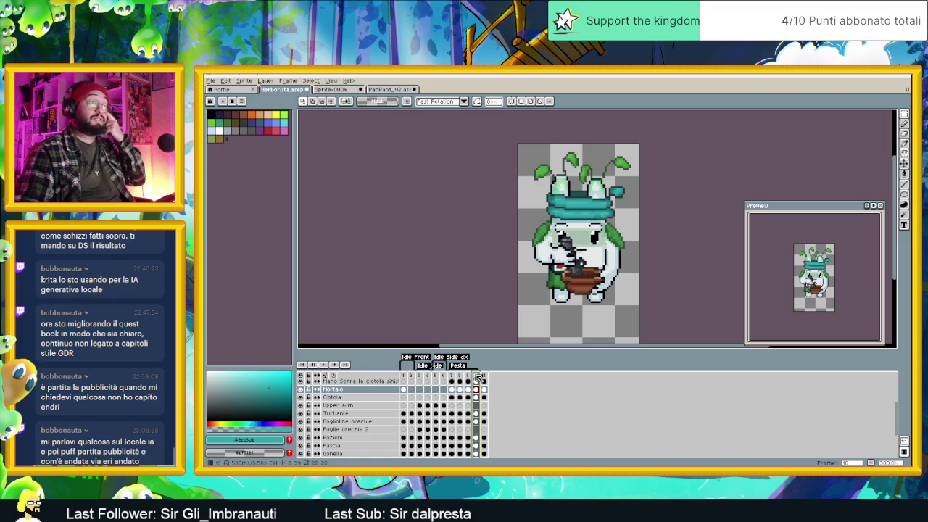
Step: Save the herbalist sprite and review frames 1 and 2 in the timeline
key(ctrl+s)
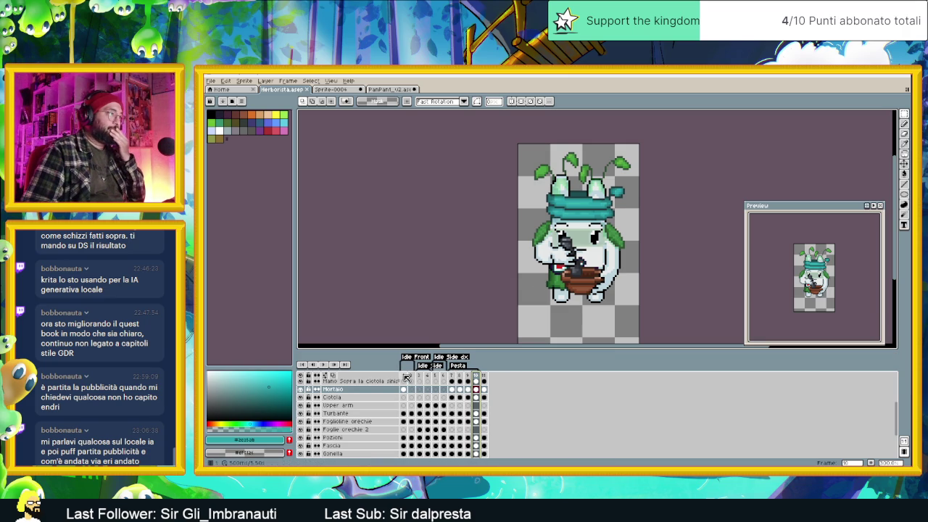
click(406, 376)
click(412, 377)
click(403, 376)
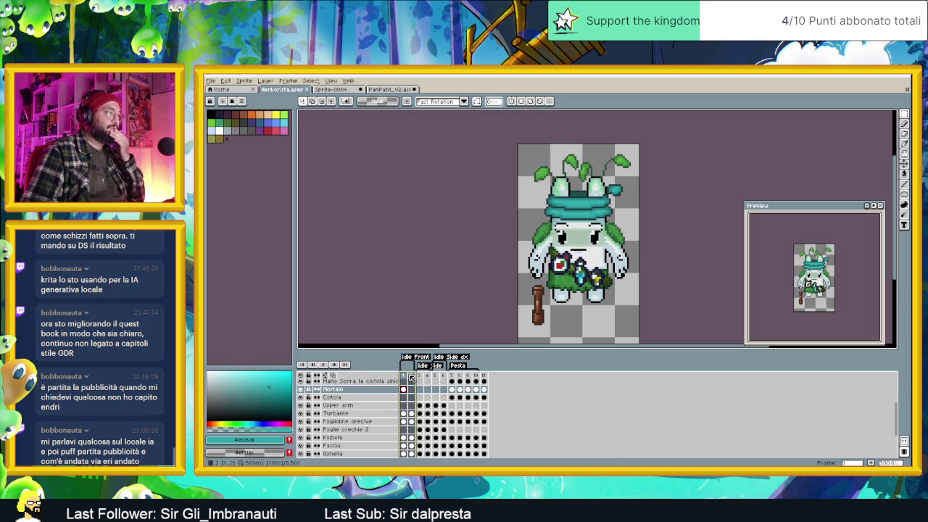
Step: Append a new frame 12 to the end of the animation
right_click(411, 377)
click(498, 378)
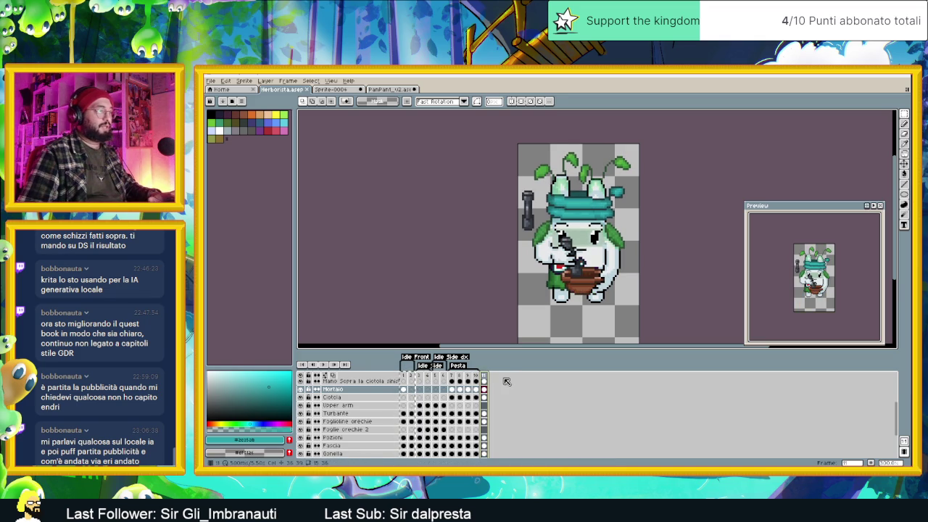
key(alt+n)
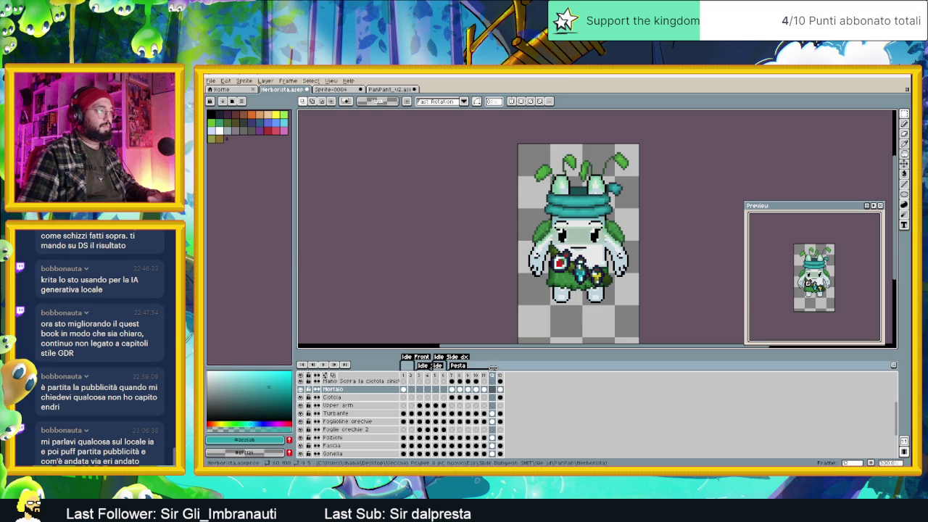
Step: Select the new frame 12 and play the animation to check the poses
scroll(497, 378, up, 2)
scroll(498, 378, up, 2)
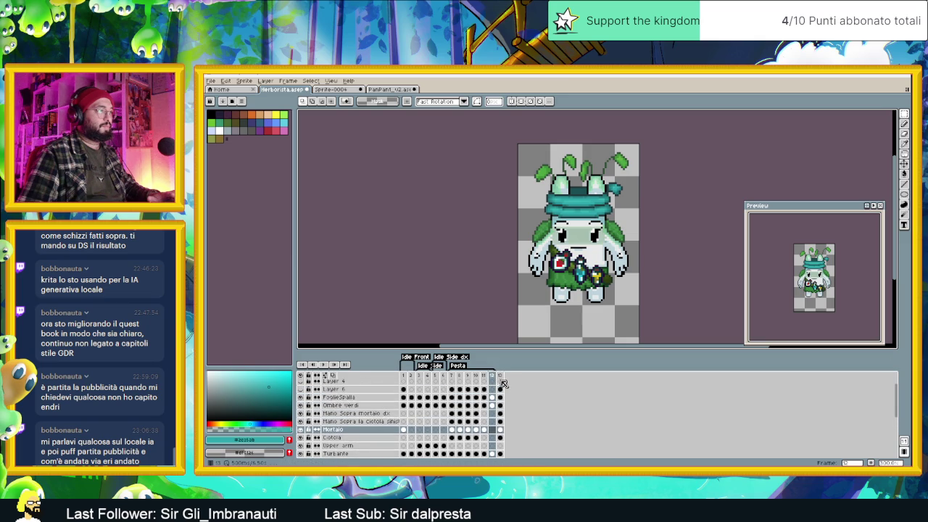
scroll(498, 379, up, 2)
click(497, 378)
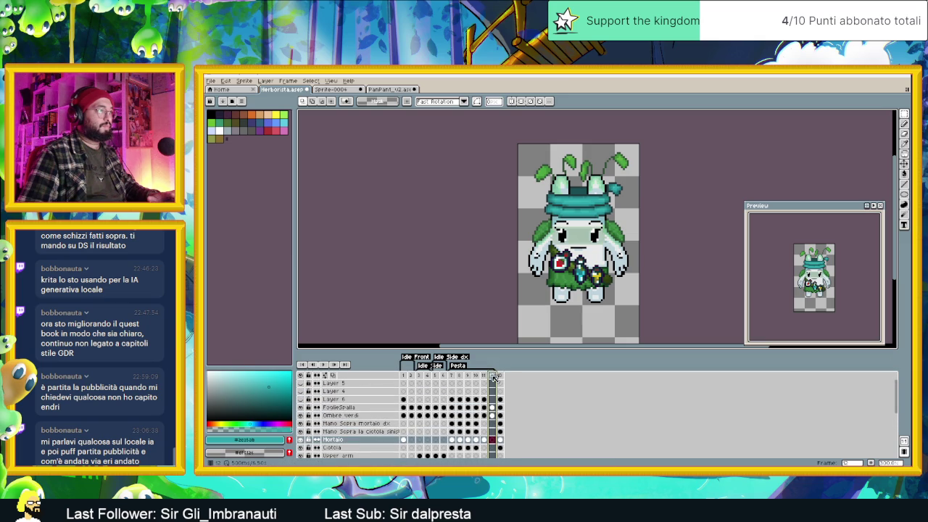
key(Return)
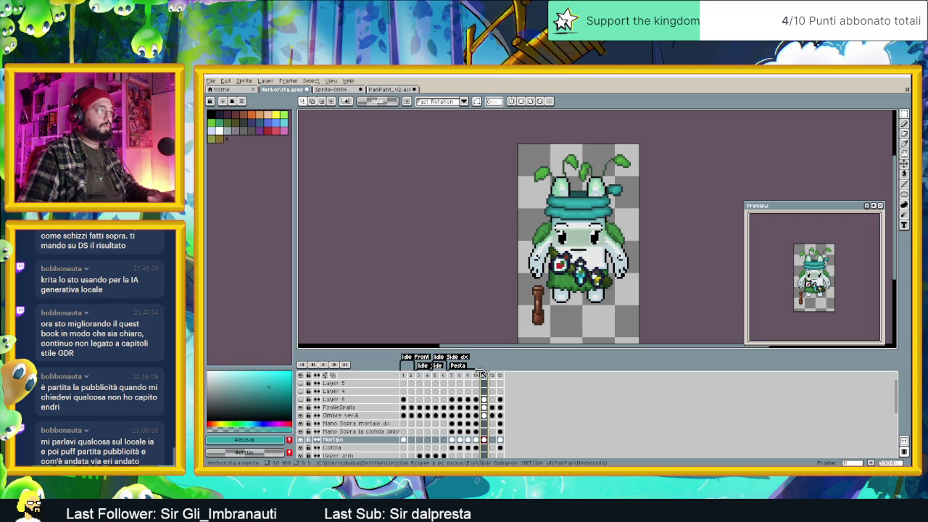
scroll(490, 389, down, 2)
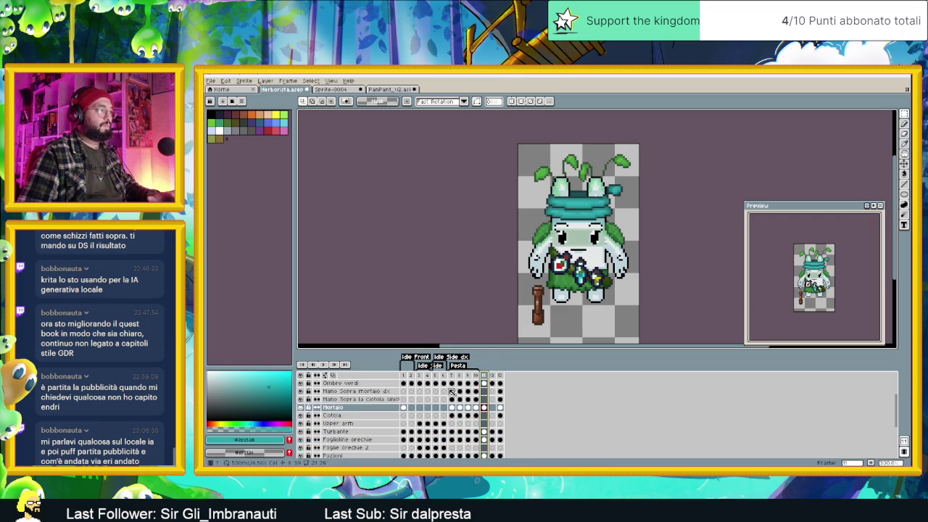
scroll(490, 392, down, 2)
scroll(489, 397, up, 2)
scroll(490, 398, up, 2)
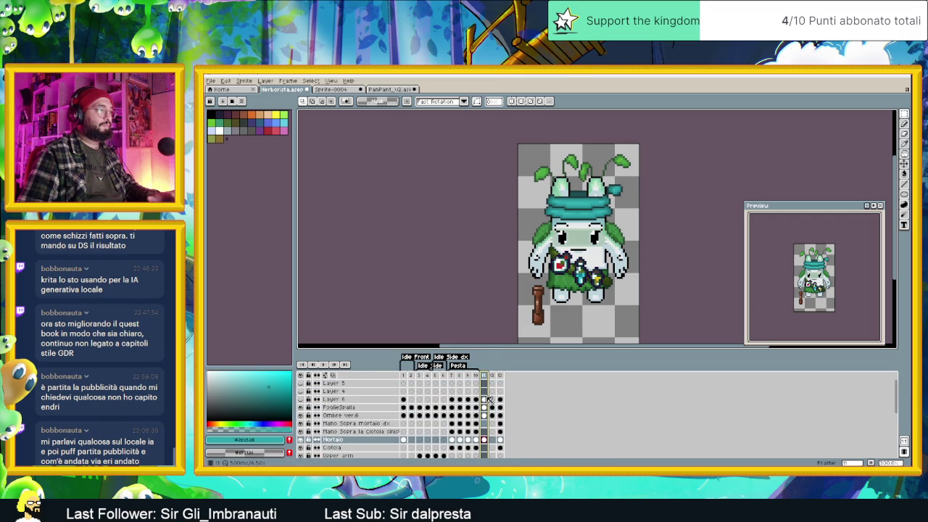
Step: Inspect the Mortaio cel and the pestle on frame 11, then display frame 13's mortar pose
click(404, 376)
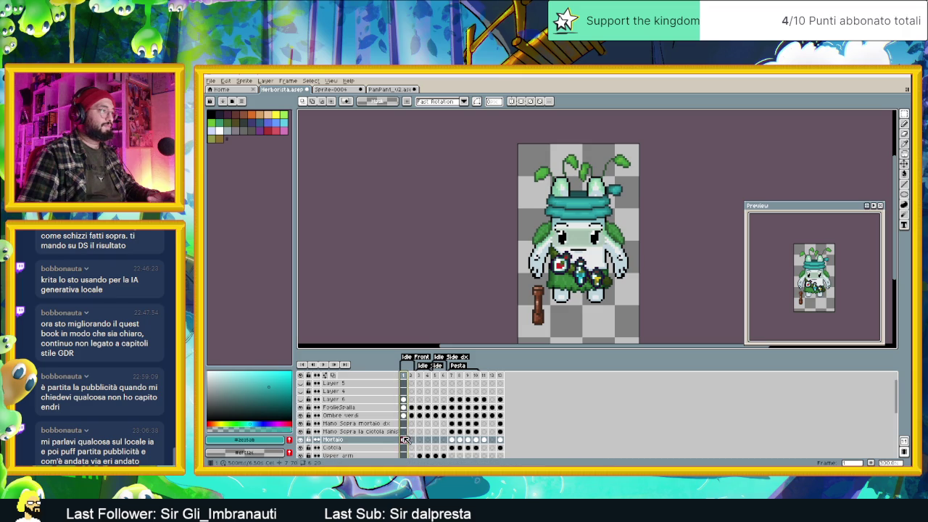
click(405, 439)
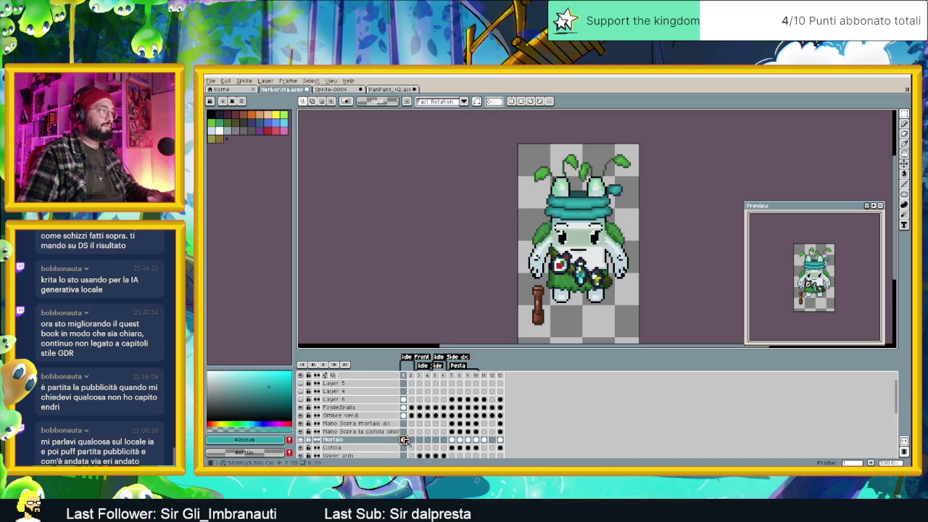
click(483, 375)
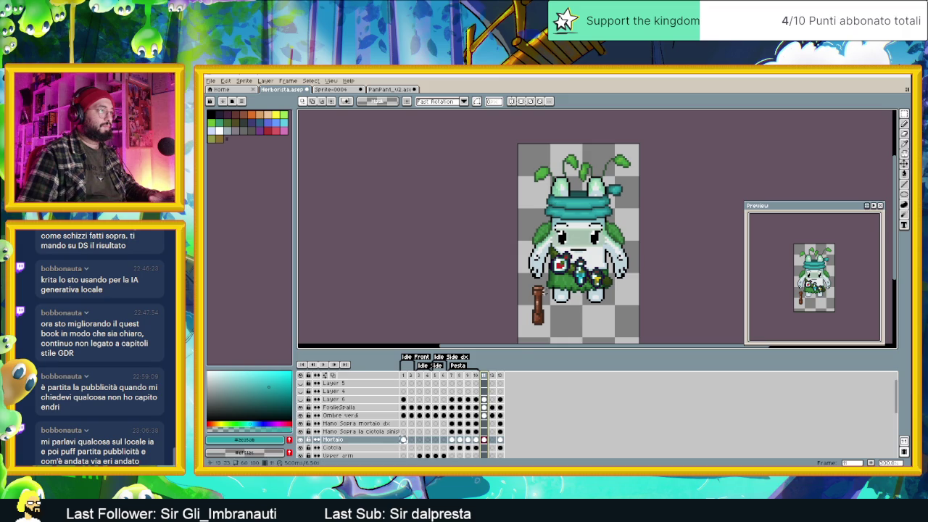
drag(519, 285, 560, 333)
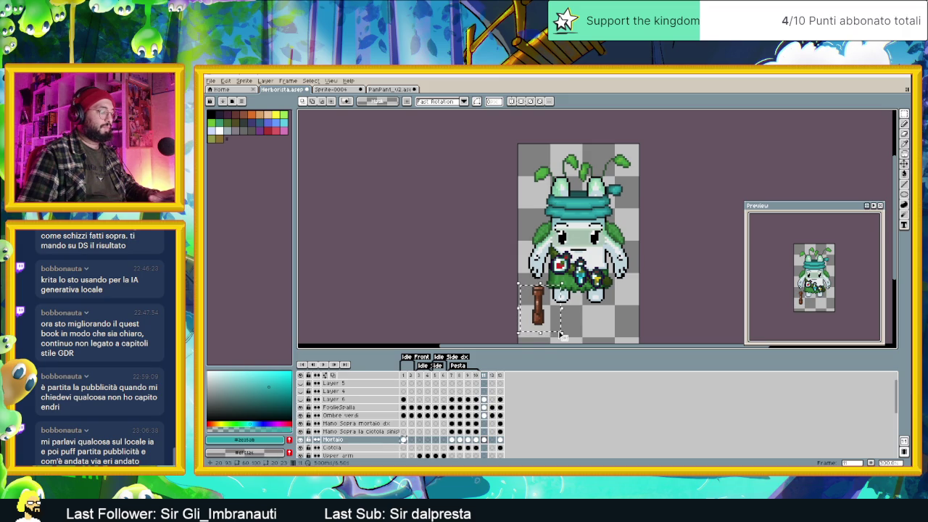
click(484, 375)
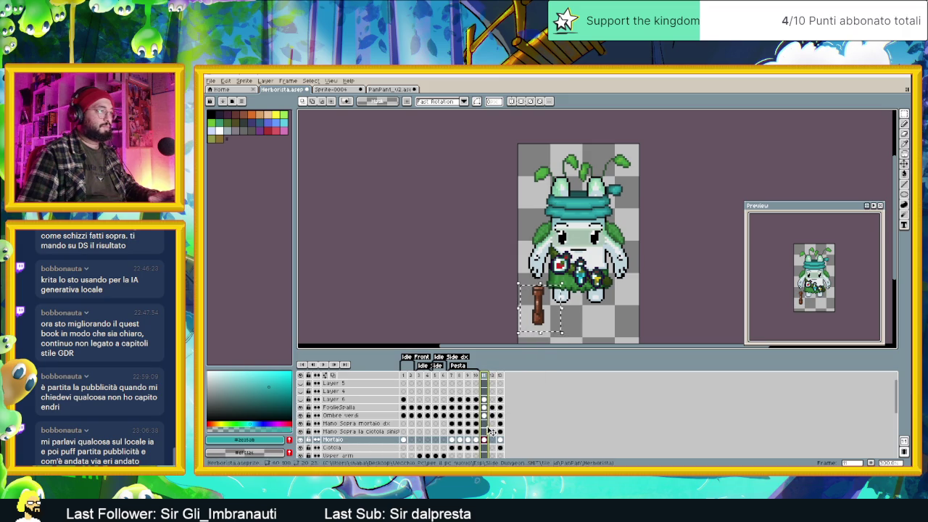
click(599, 307)
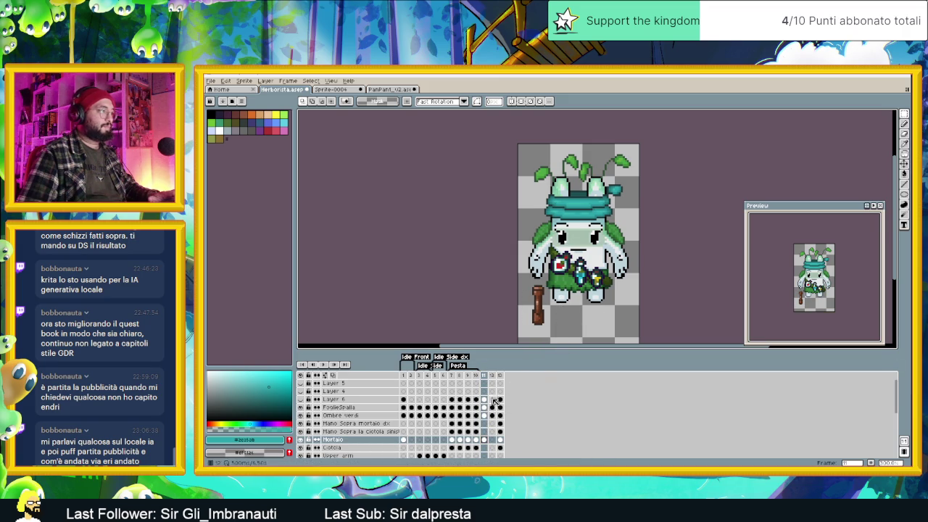
scroll(554, 313, down, 2)
click(500, 376)
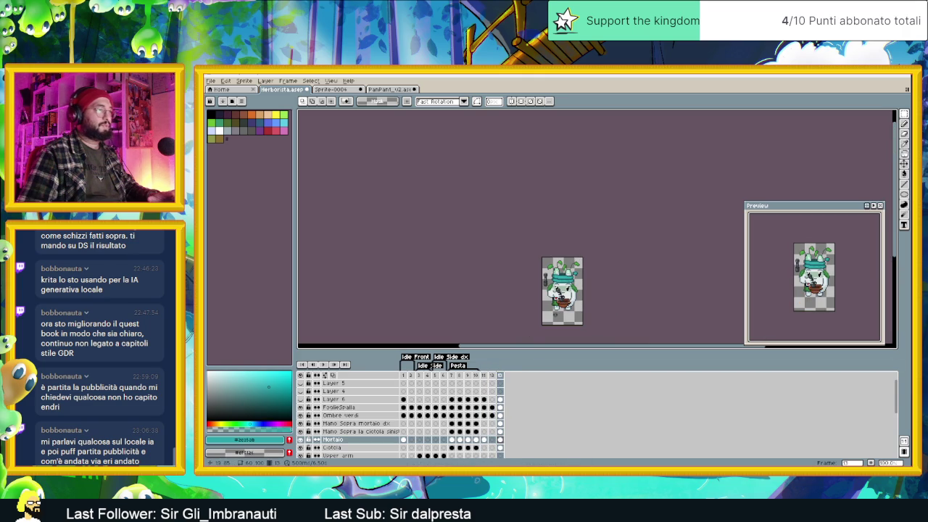
Step: Marquee-select the brown pestle at the lower left and delete it from frame 11
drag(541, 299, 561, 323)
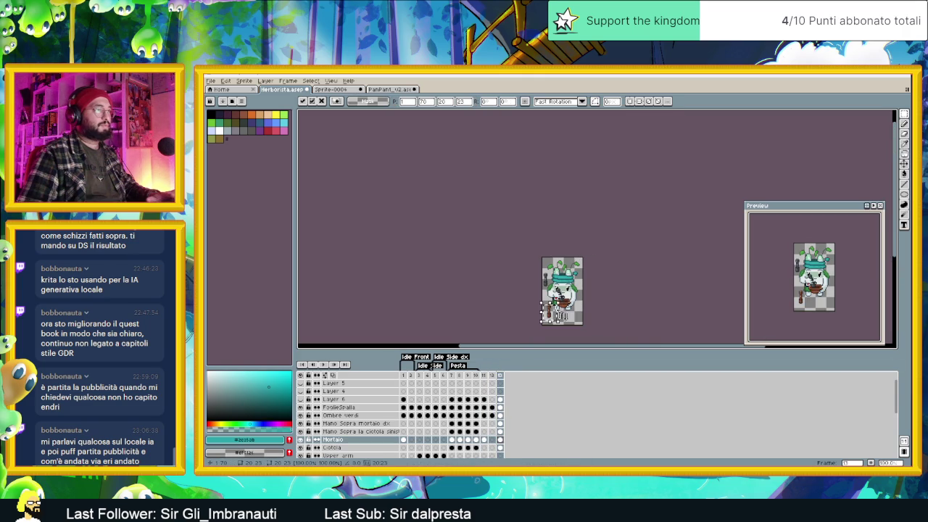
scroll(565, 315, up, 5)
scroll(566, 315, up, 1)
scroll(566, 315, down, 3)
scroll(565, 316, up, 1)
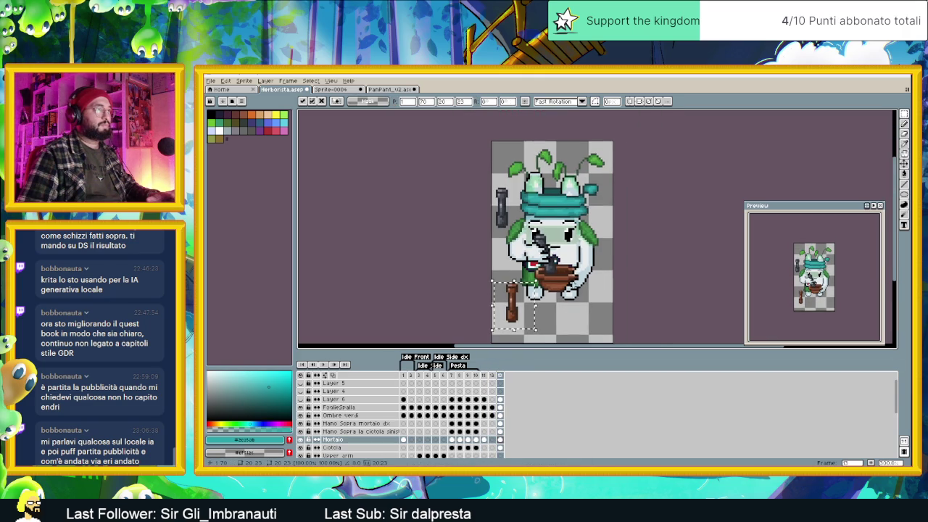
scroll(569, 290, down, 1)
click(489, 376)
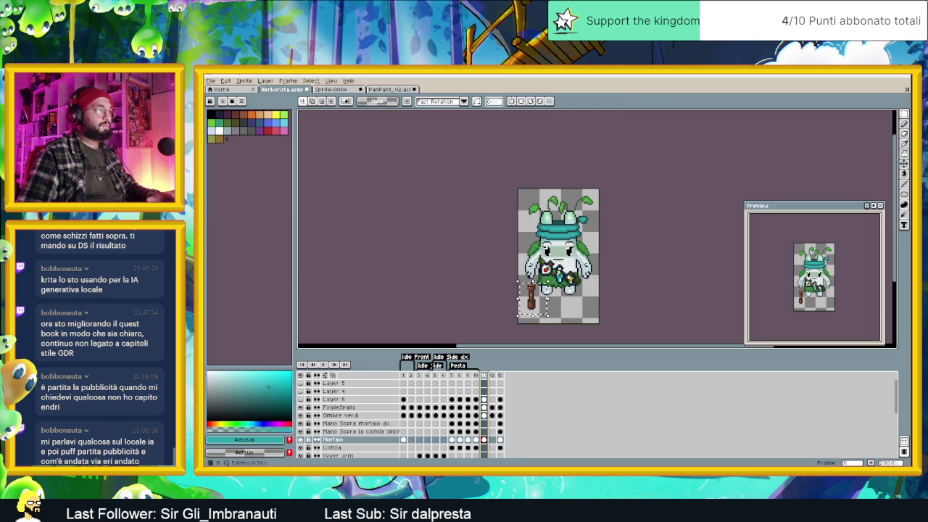
key(Delete)
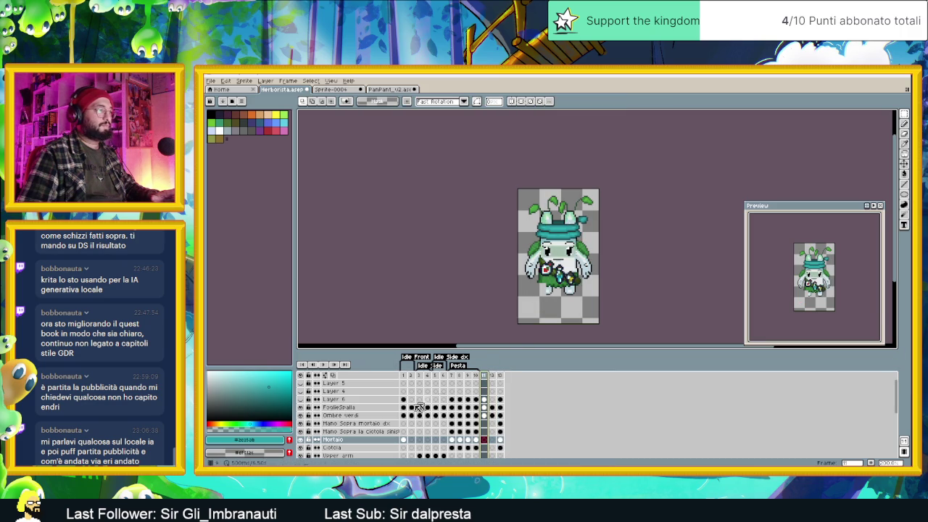
Step: Compare frames 1 and 11, undo the last change, and clear the selection
key(Home)
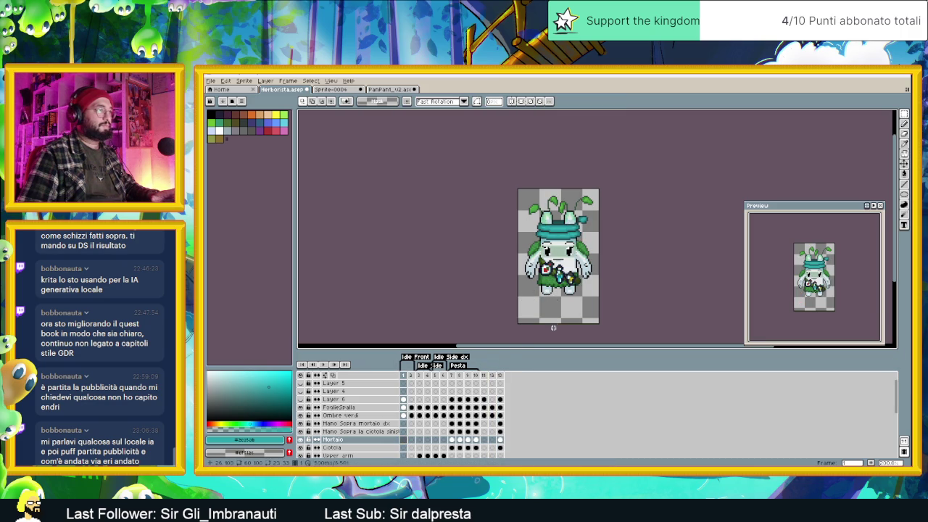
click(484, 375)
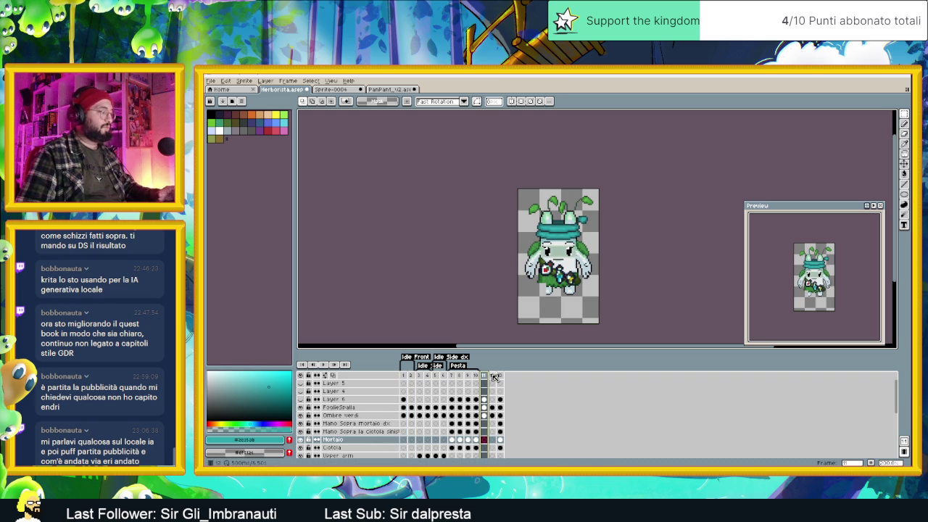
key(ctrl+z)
key(ctrl+d)
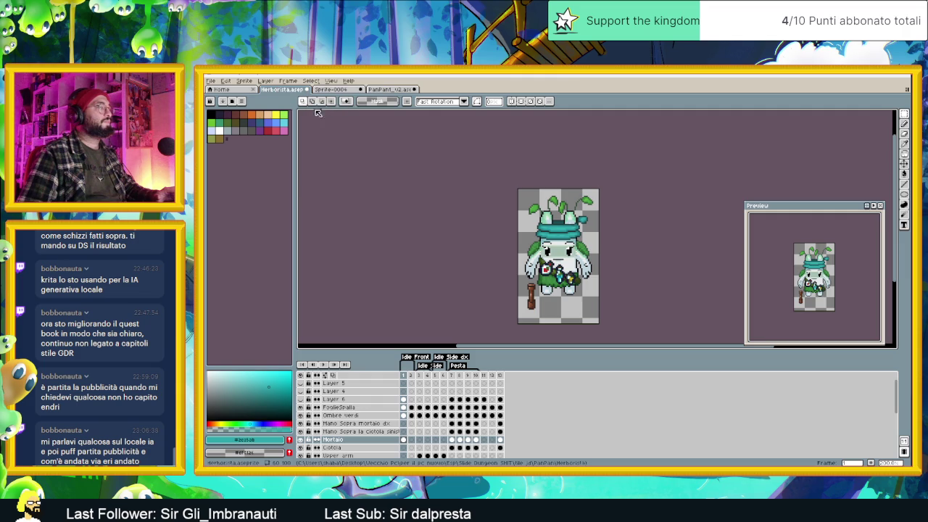
Step: Move the mortar piece of the Mortaio cel in frame 1
click(404, 440)
drag(517, 278, 563, 328)
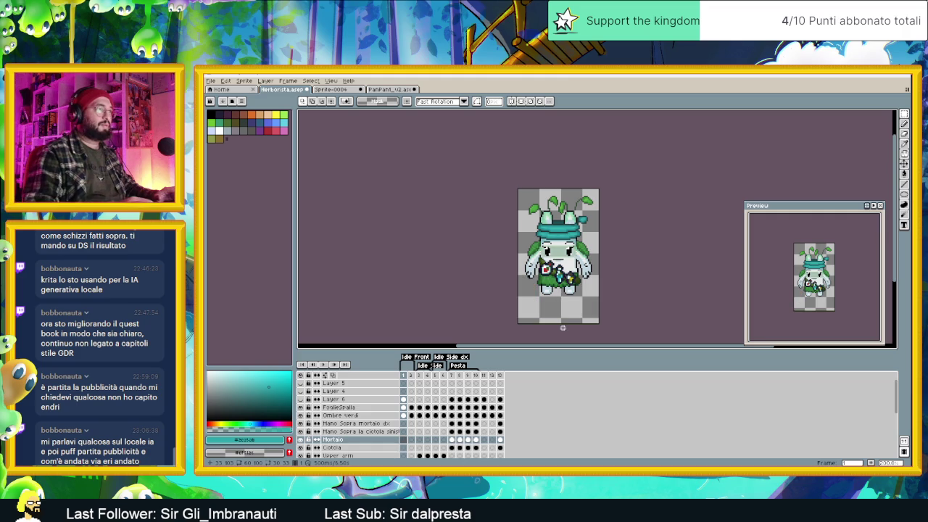
click(475, 376)
click(483, 375)
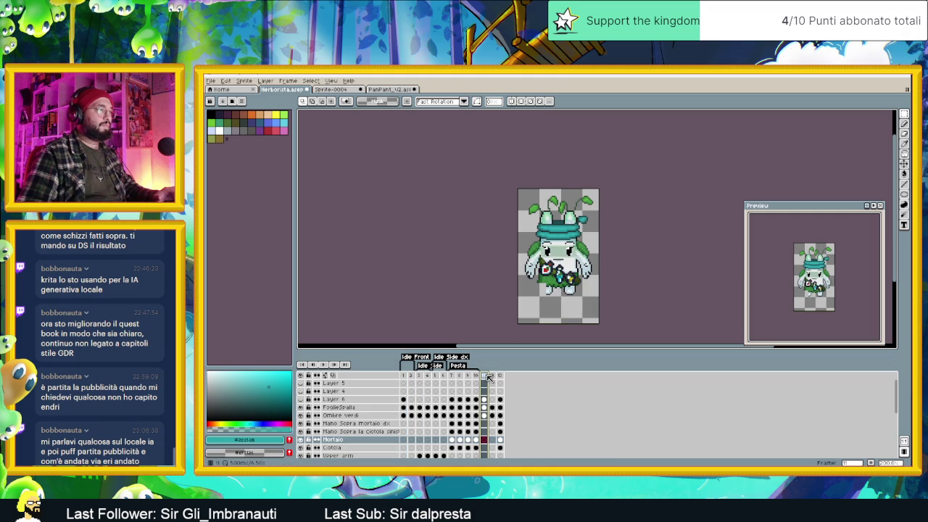
Step: Compare the Base layer's cels on frames 1, 11 and 12
scroll(465, 391, down, 2)
scroll(465, 399, down, 2)
scroll(466, 406, down, 2)
scroll(468, 413, down, 2)
scroll(468, 420, down, 2)
click(483, 445)
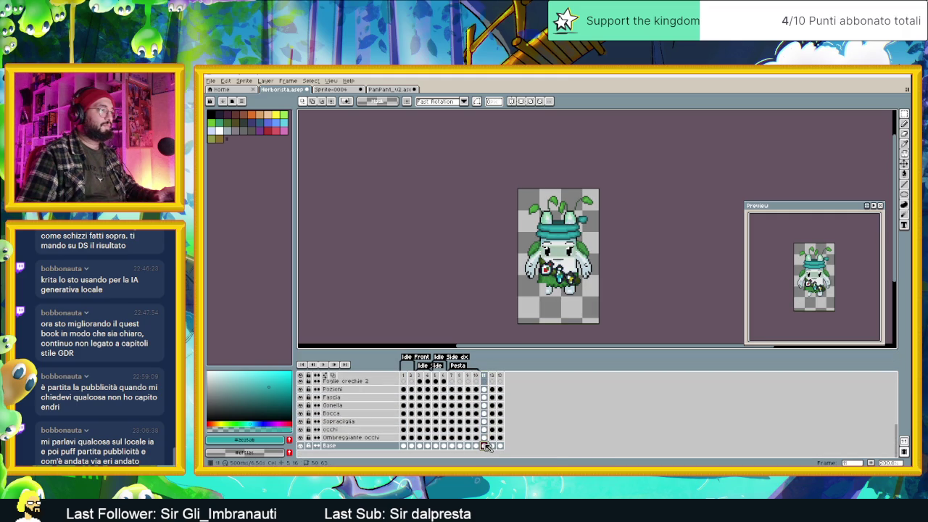
click(403, 445)
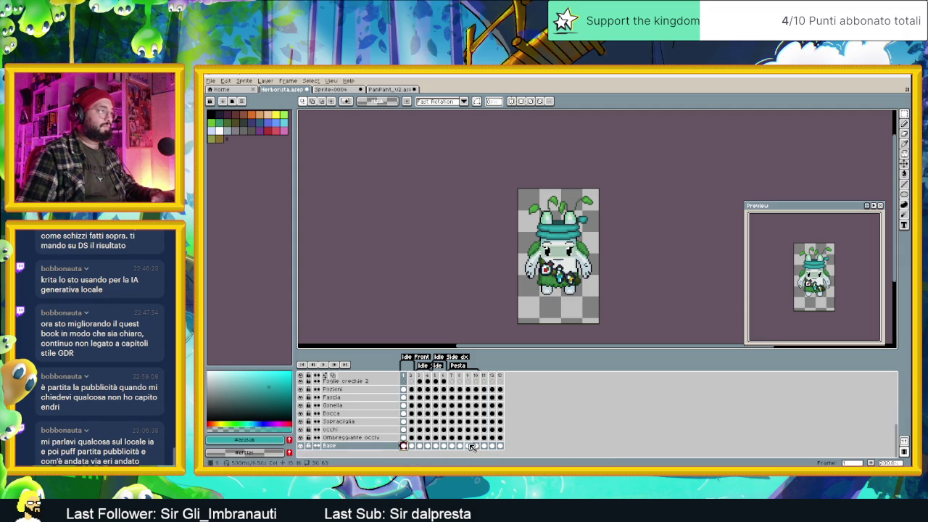
click(492, 445)
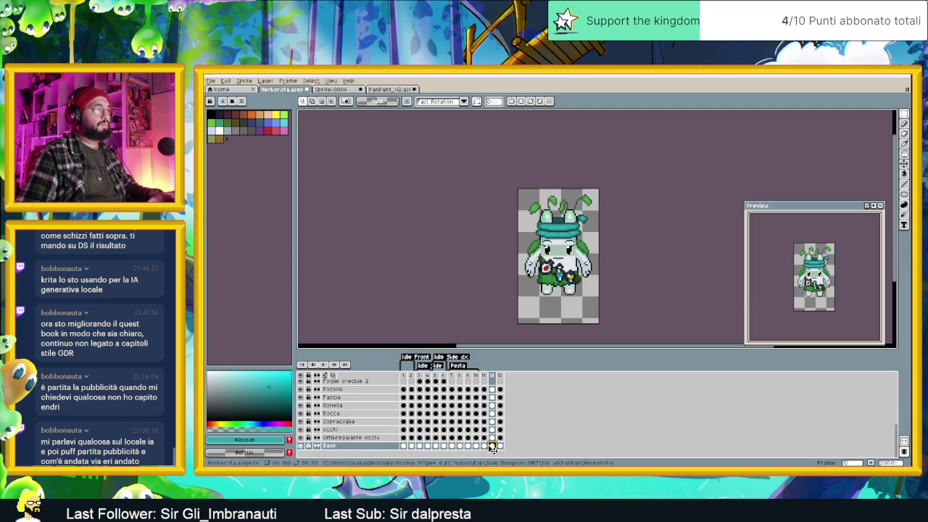
click(485, 445)
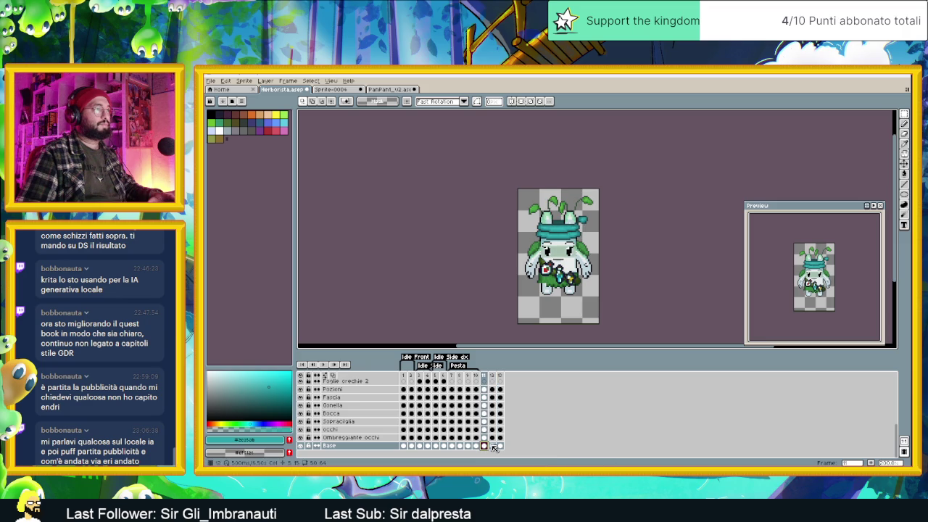
click(492, 445)
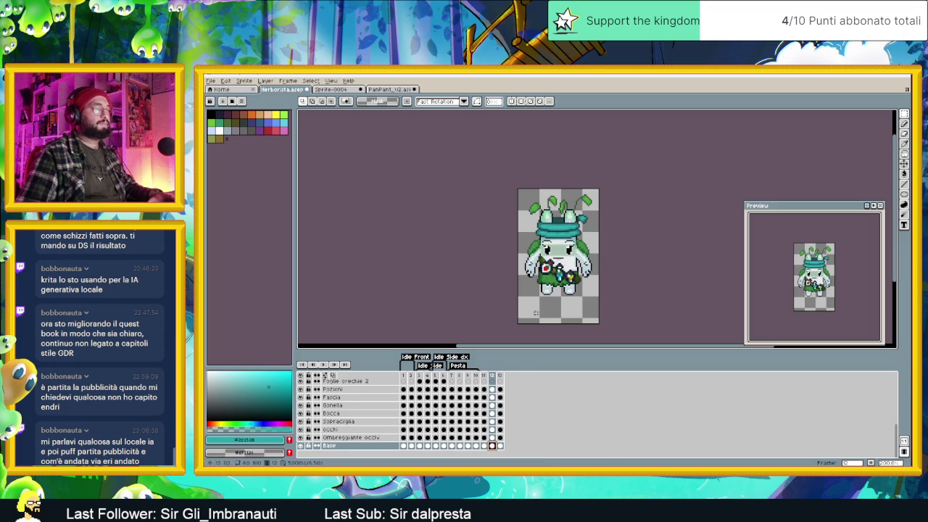
Step: Select the frame 10 cels from FoglieSpalla to Ciotola and carry them into frames 11–12
scroll(572, 250, up, 2)
scroll(478, 420, up, 1)
scroll(479, 420, up, 1)
scroll(478, 420, up, 1)
scroll(478, 418, up, 1)
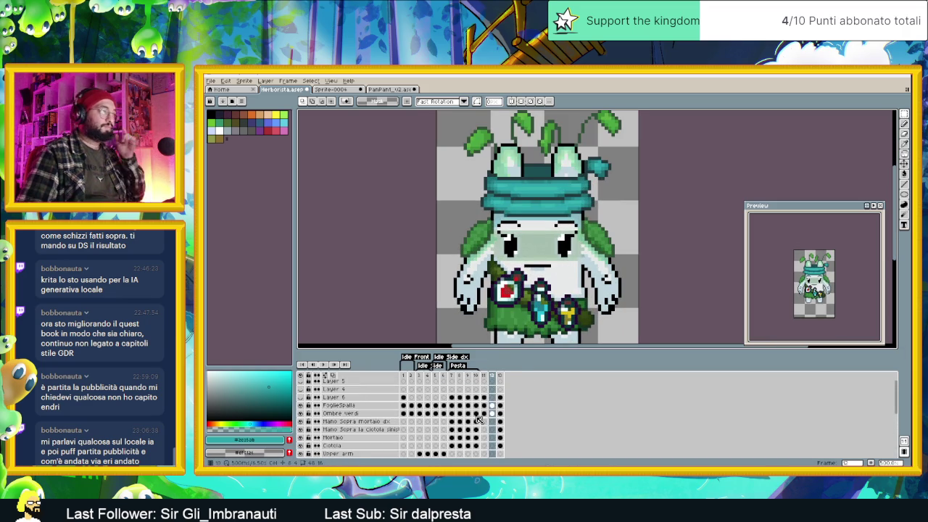
scroll(480, 419, up, 2)
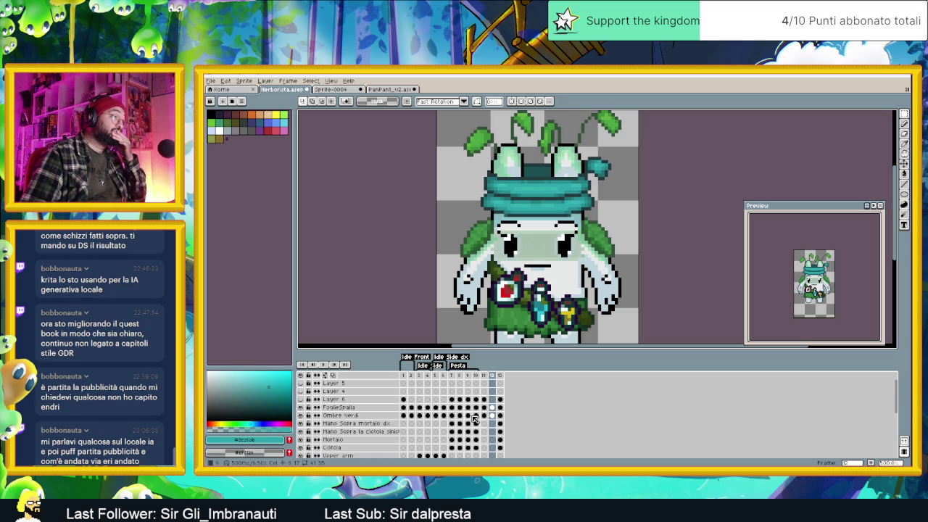
click(380, 423)
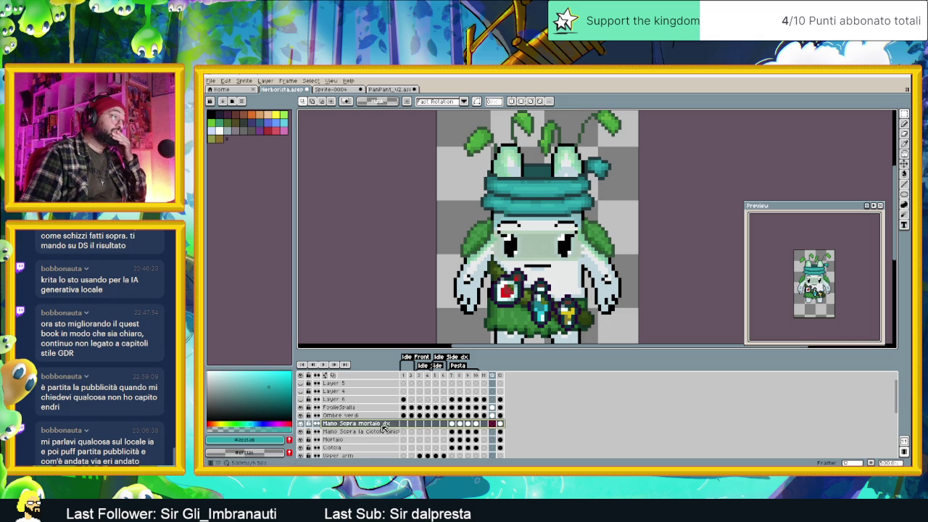
click(452, 424)
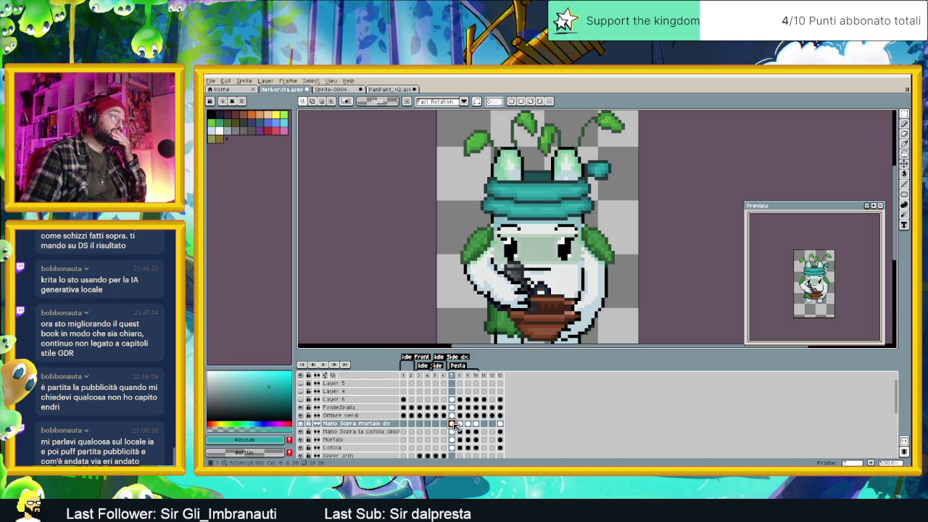
click(475, 424)
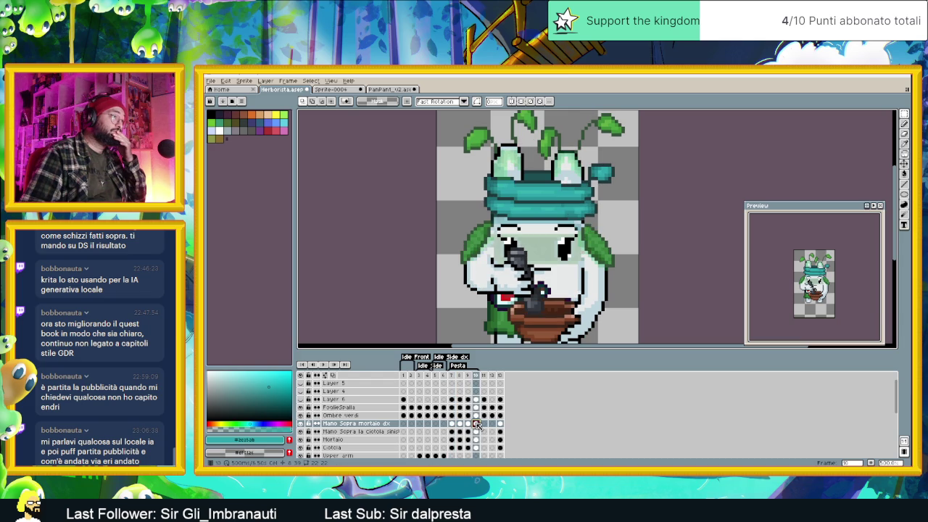
drag(479, 447, 479, 426)
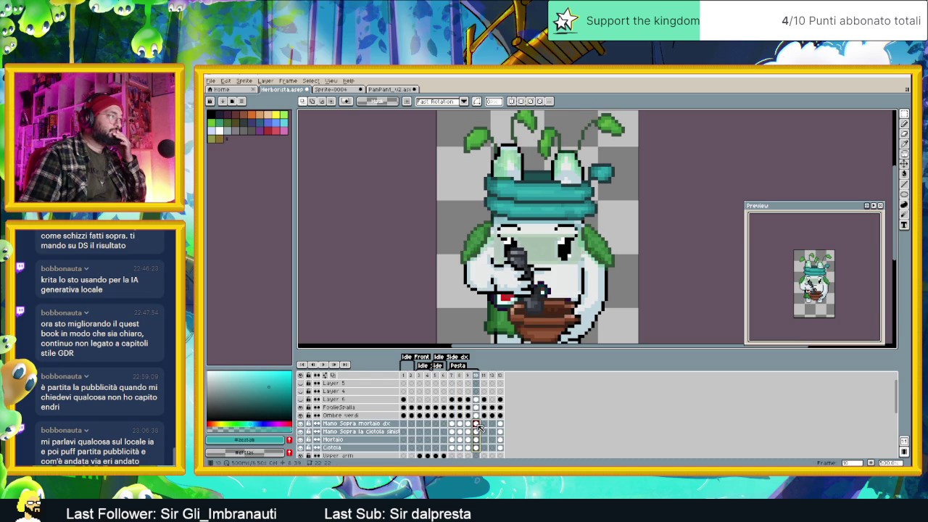
drag(479, 428, 479, 412)
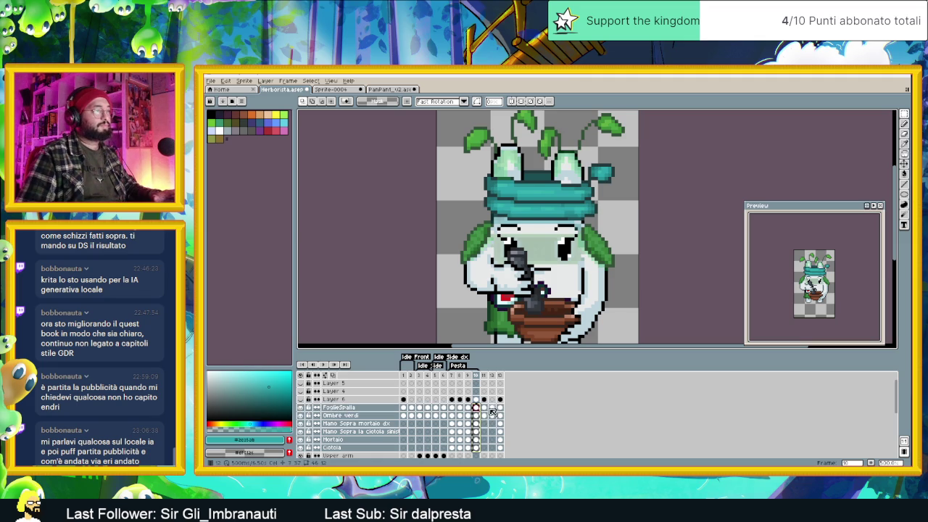
click(484, 408)
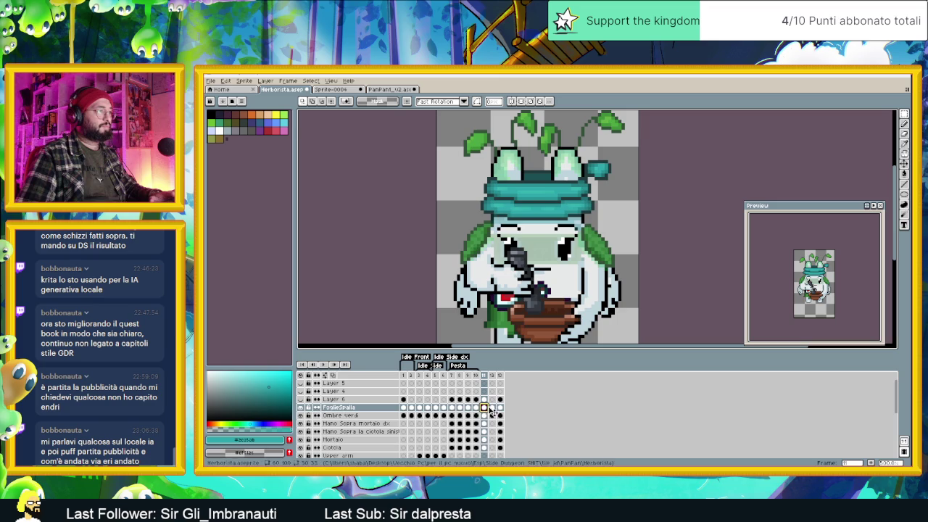
click(492, 408)
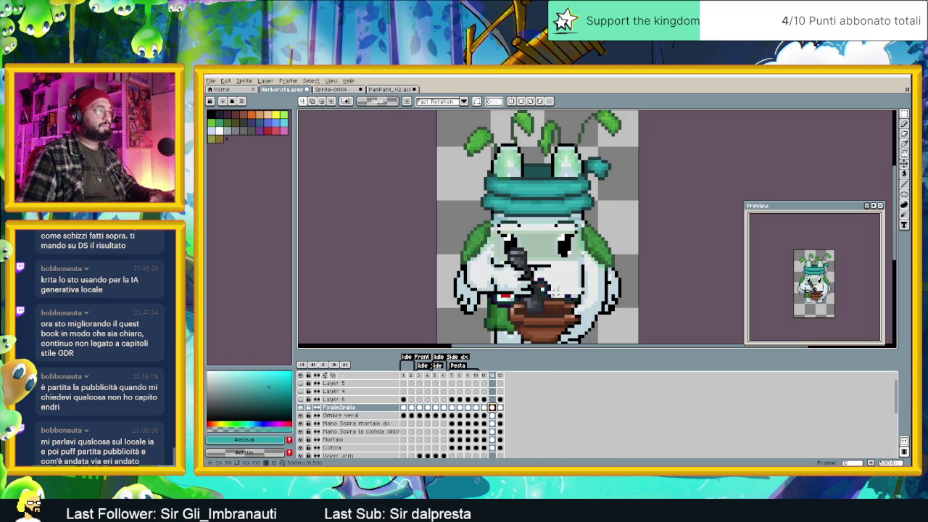
Step: Select the arm pixels on Base layer frame 11, then undo the misplaced move
scroll(542, 255, down, 2)
scroll(540, 255, up, 1)
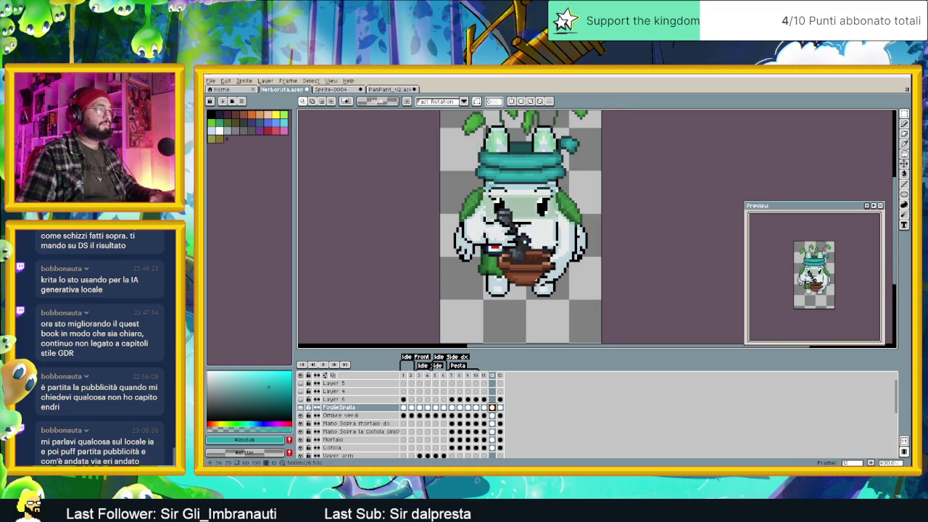
scroll(498, 424, down, 2)
scroll(498, 426, down, 2)
scroll(497, 431, down, 2)
click(484, 445)
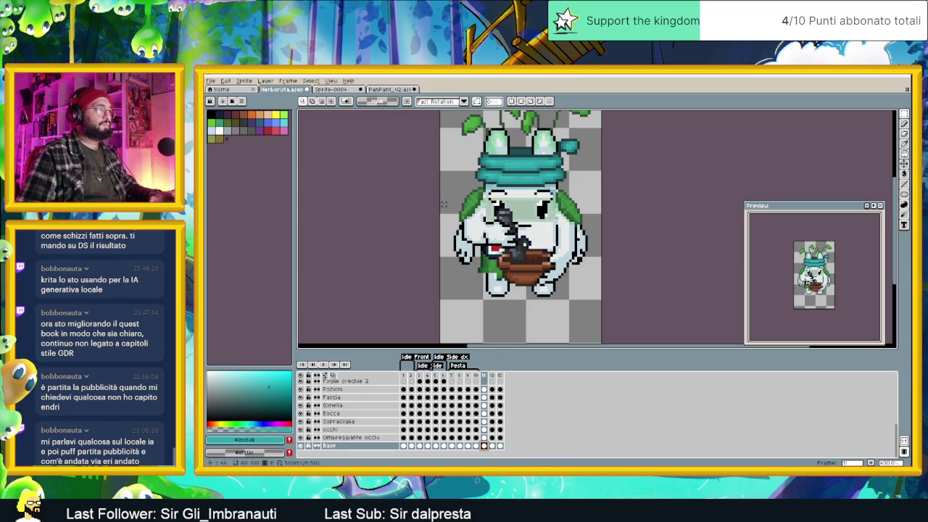
mouse_move(445, 200)
mouse_down()
mouse_move(475, 272)
mouse_move(580, 272)
mouse_up()
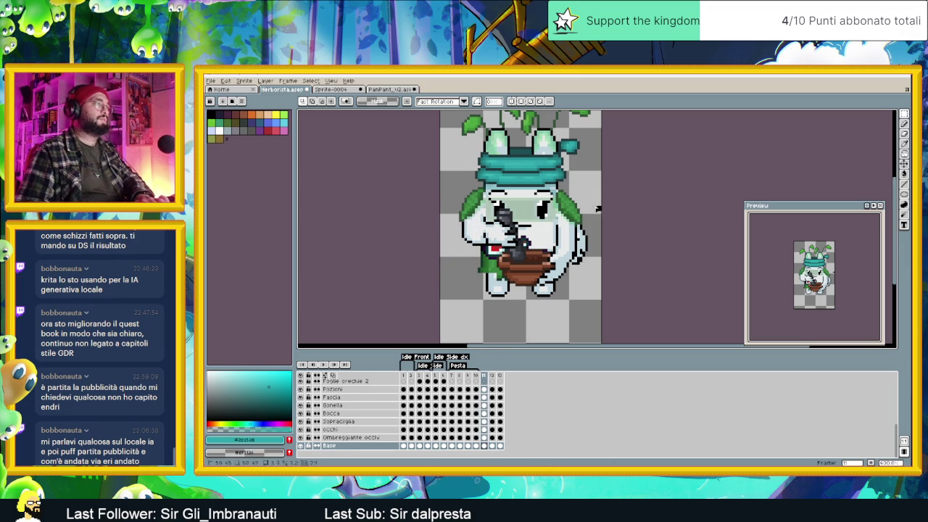
key(ctrl+z)
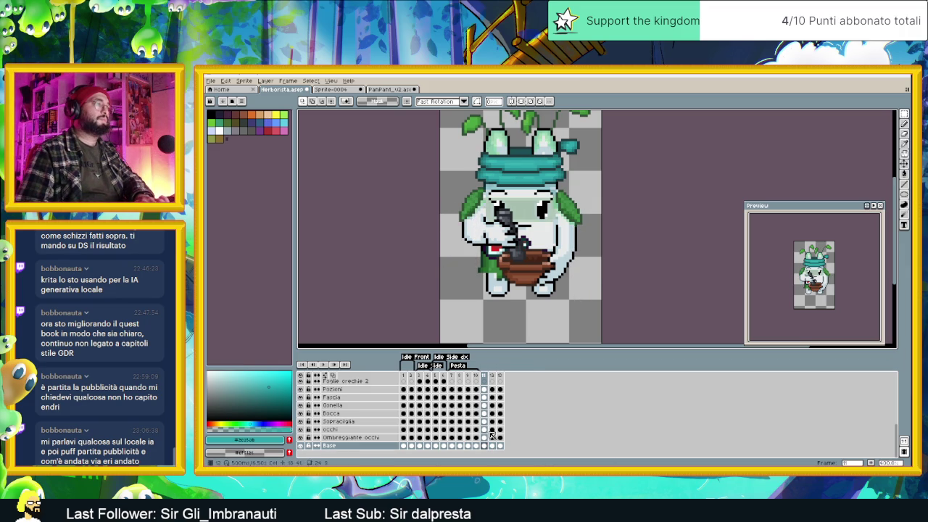
Step: Move the arm pixels in Base layer frame 12 against the body's right side
click(492, 445)
drag(437, 189, 472, 252)
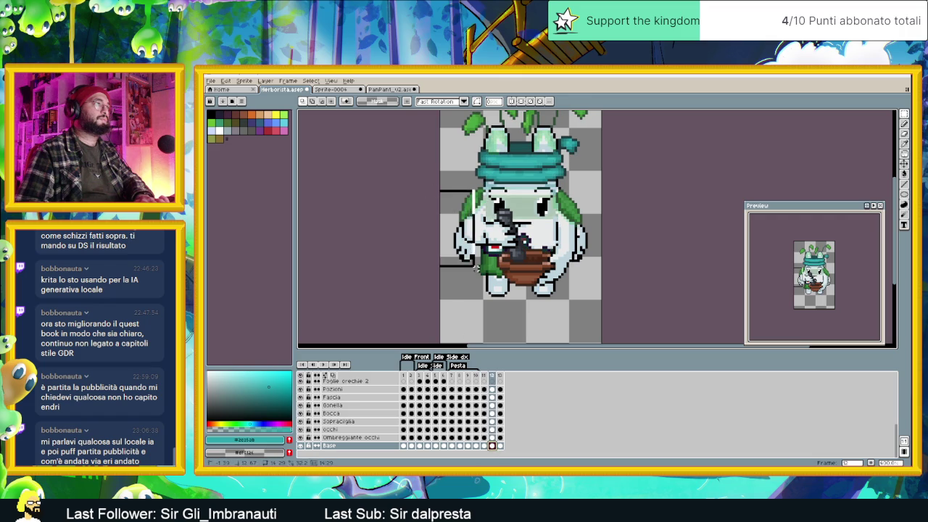
drag(453, 218, 591, 218)
drag(589, 250, 574, 269)
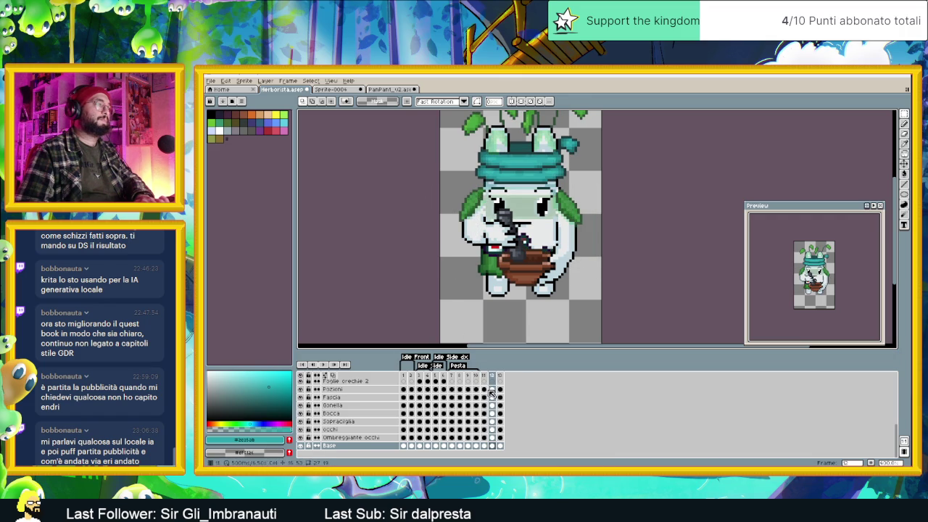
Step: Step between frames 11 and 12 on the FoglieSpalla layer
scroll(491, 391, up, 3)
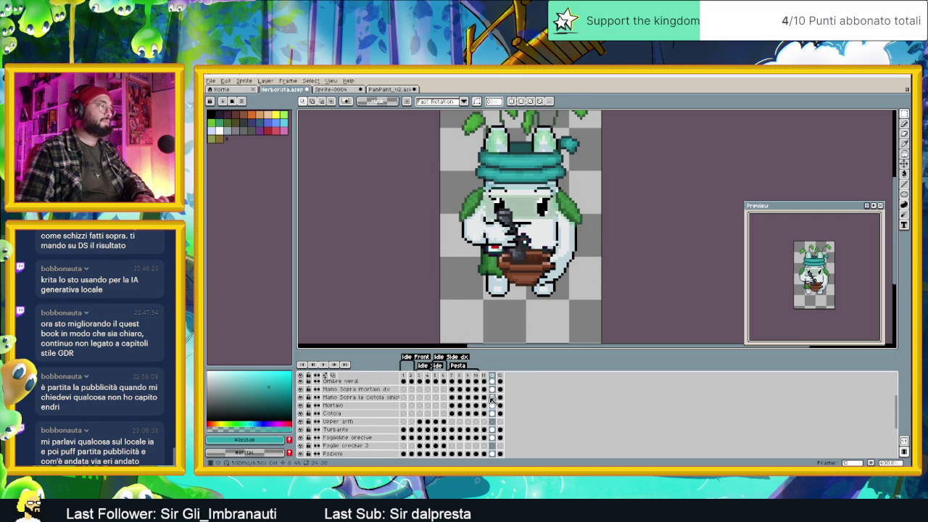
scroll(491, 399, up, 1)
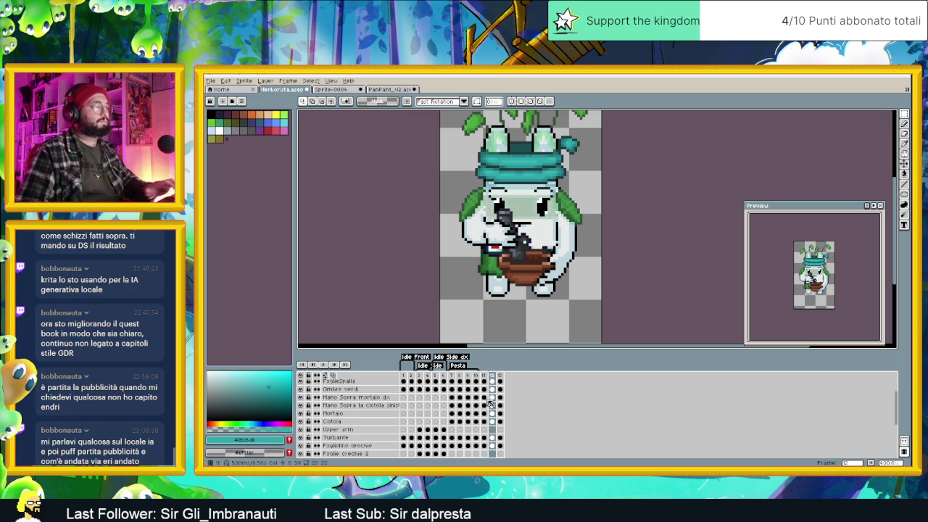
scroll(486, 405, up, 1)
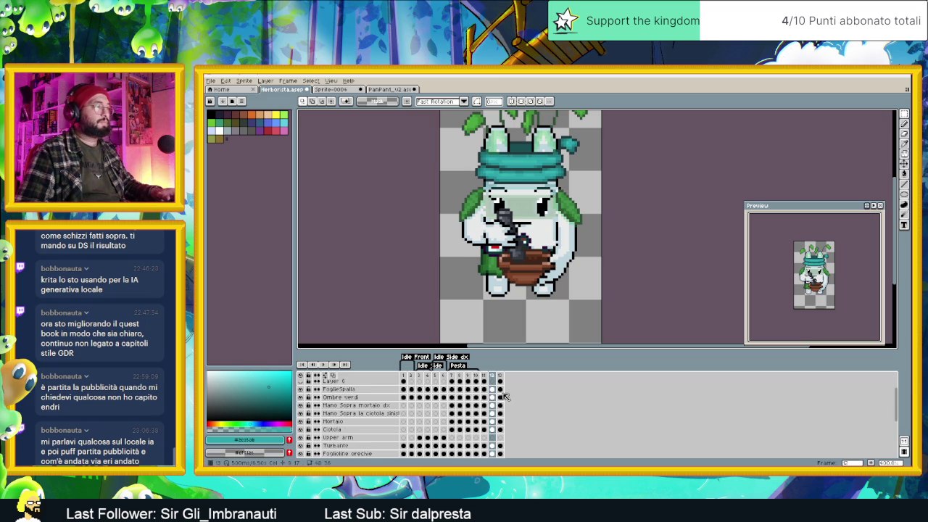
click(485, 389)
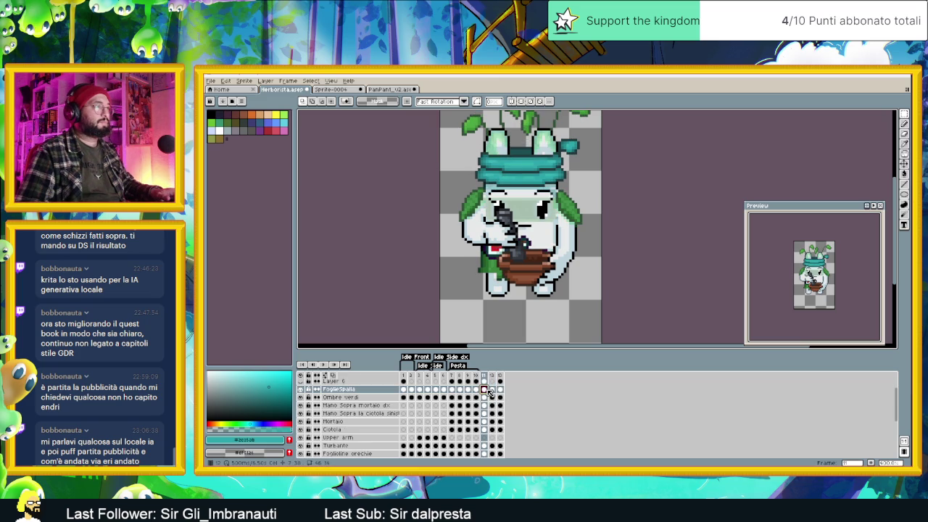
click(495, 390)
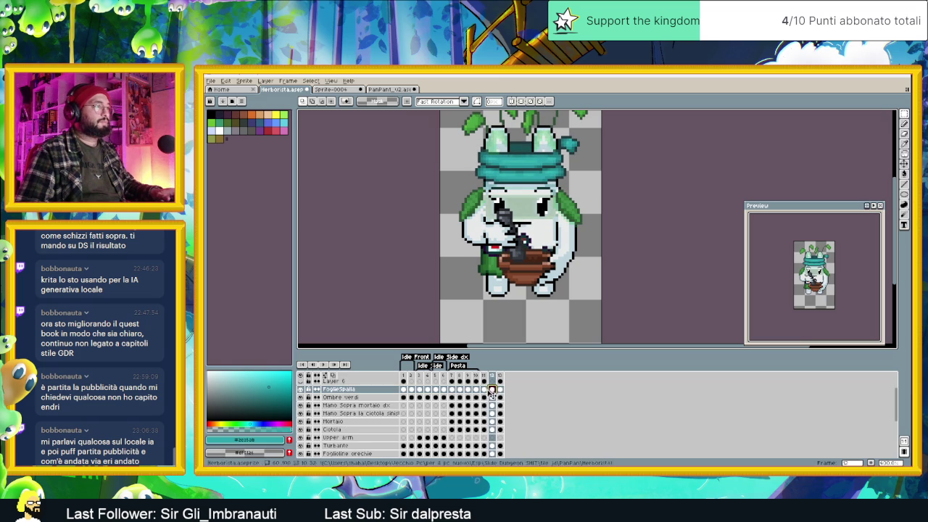
click(488, 391)
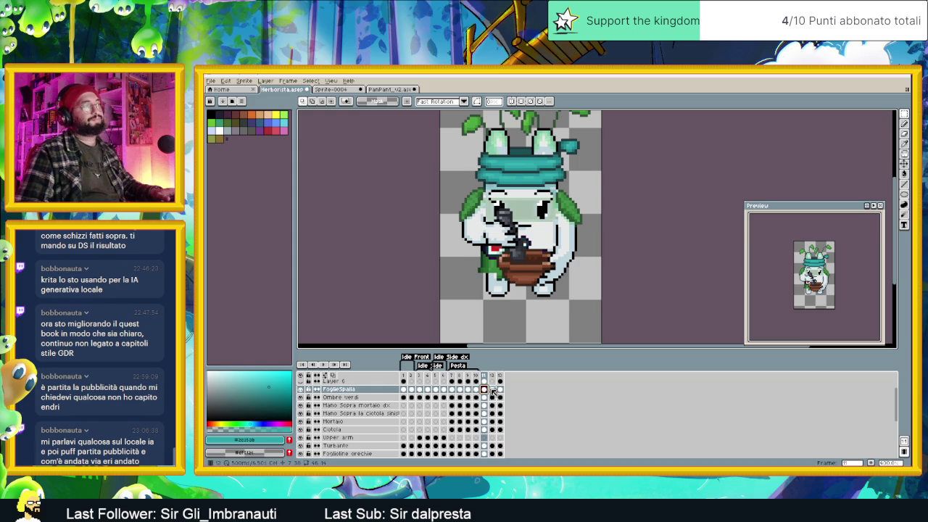
click(493, 390)
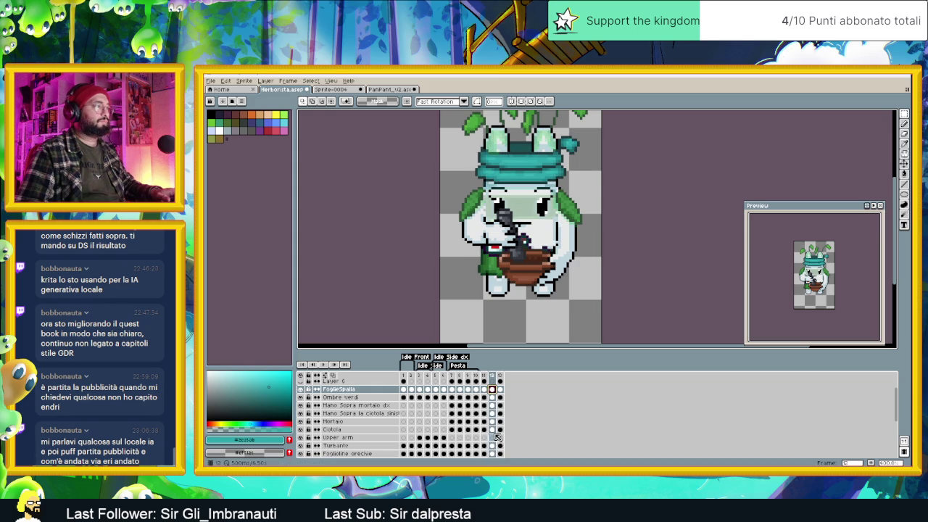
Step: Nudge the frame 12 arm, pestle and bowl cels upward with the Move tool, then compare with frame 11
drag(497, 432, 493, 389)
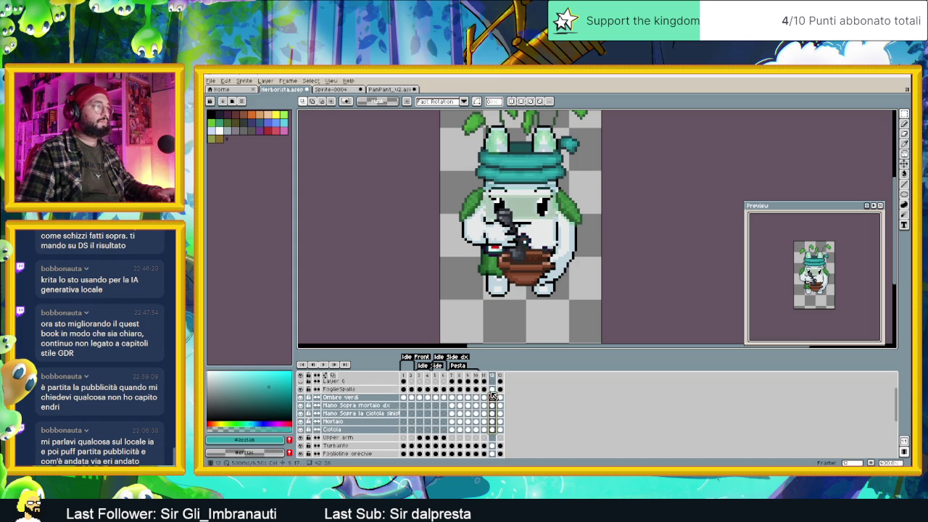
click(903, 164)
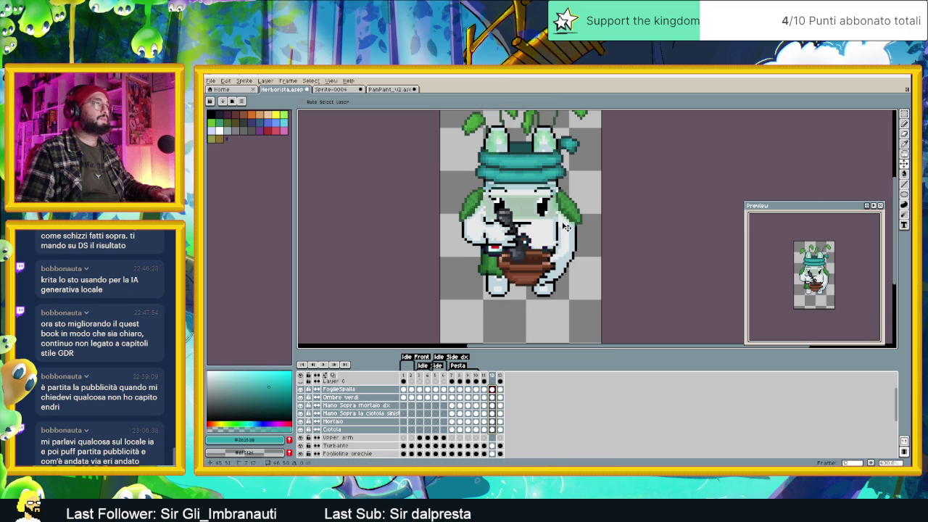
key(Up)
key(Up)
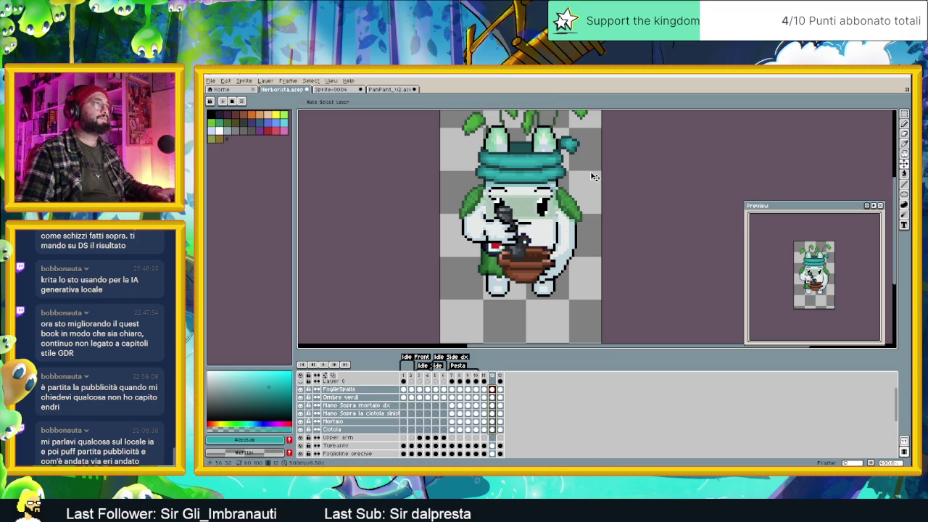
key(m)
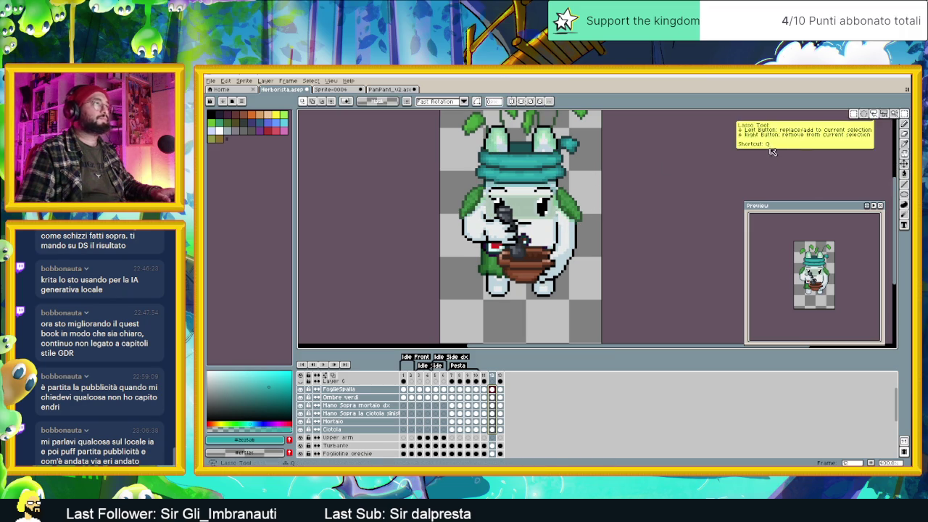
click(484, 376)
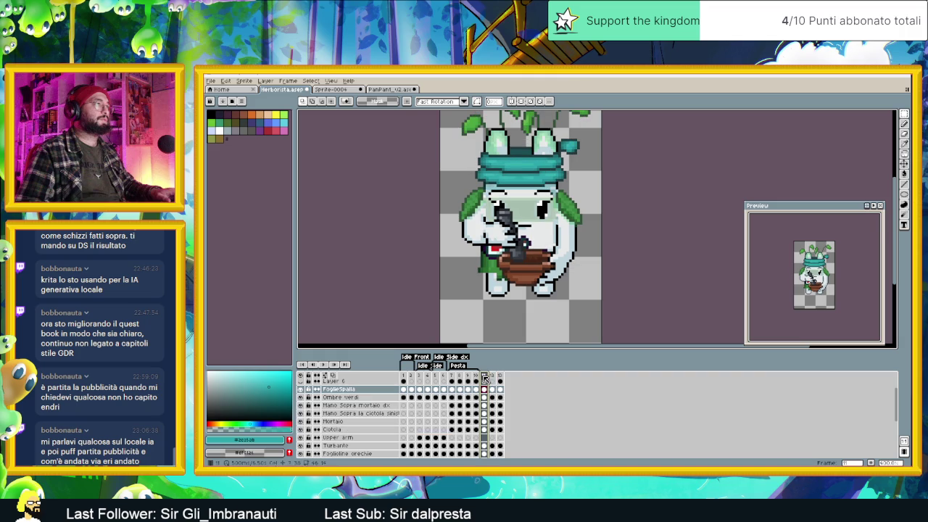
click(496, 376)
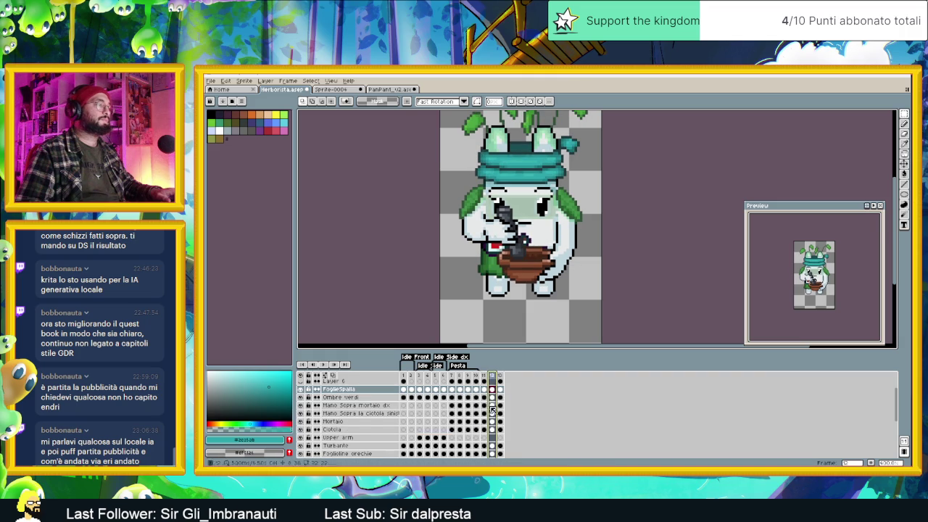
scroll(494, 410, down, 3)
scroll(494, 413, down, 2)
scroll(494, 413, down, 2)
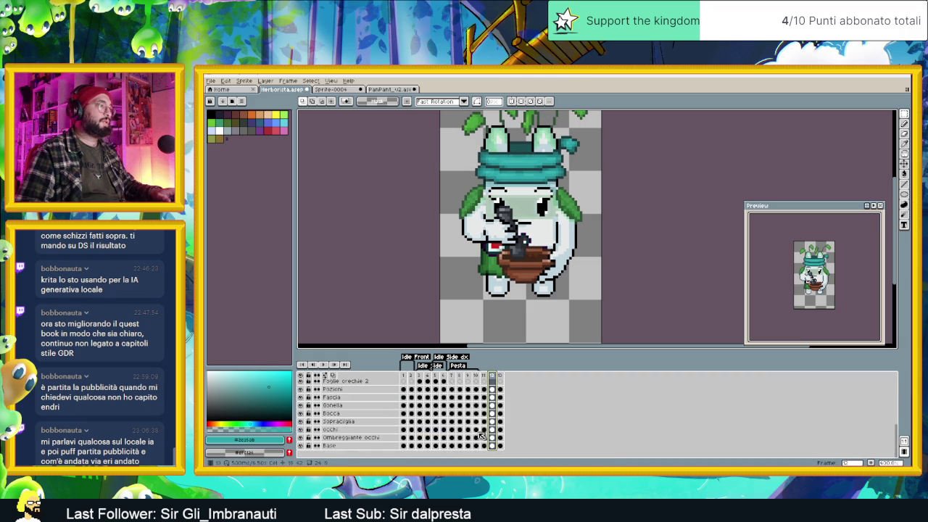
Step: Review the Gonnella layer's cels on frames 12 and 11
click(408, 433)
scroll(408, 431, up, 1)
scroll(408, 426, up, 2)
scroll(408, 421, up, 1)
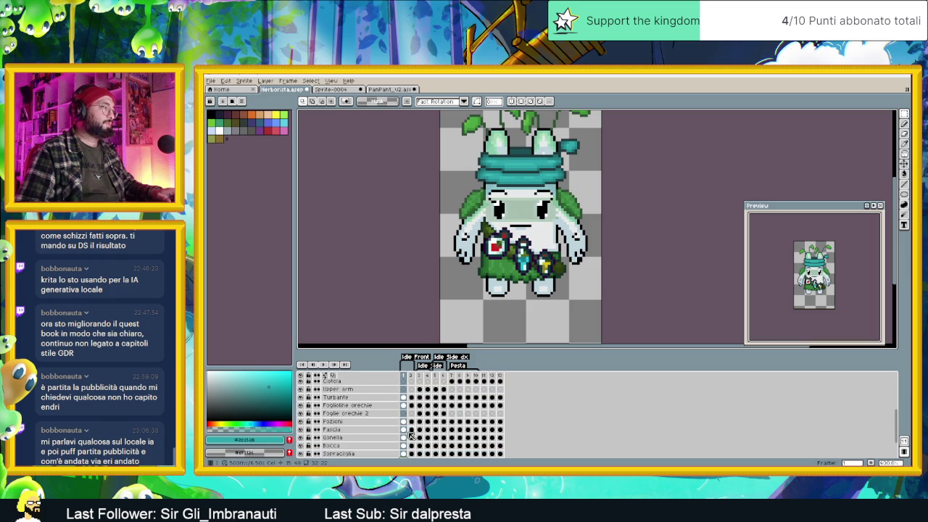
click(406, 438)
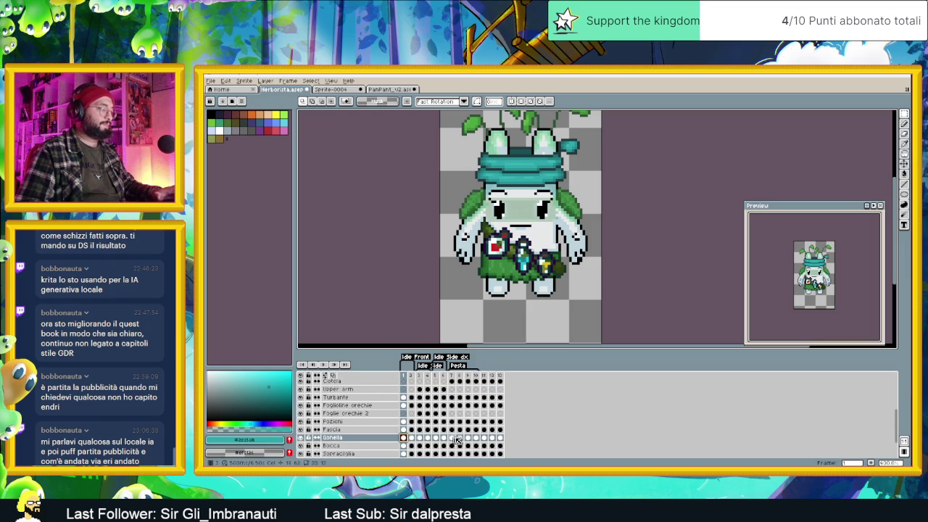
click(492, 438)
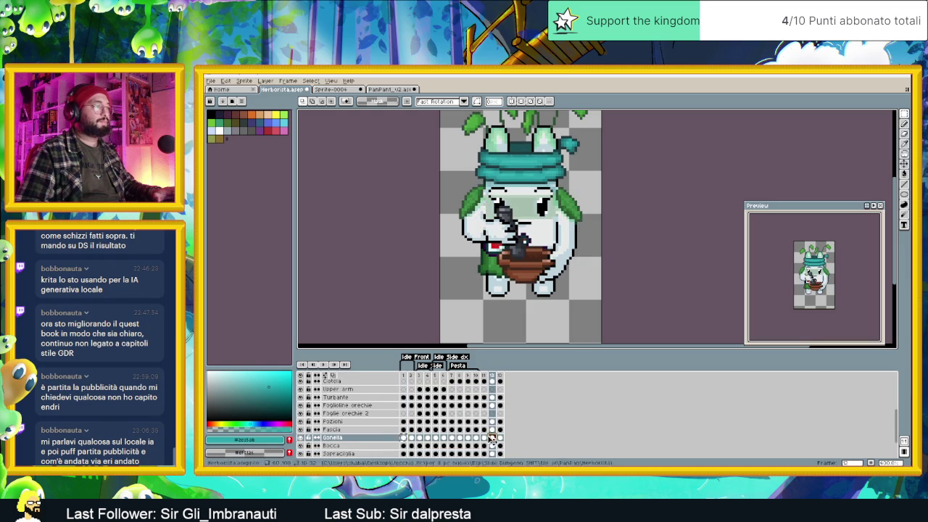
click(484, 438)
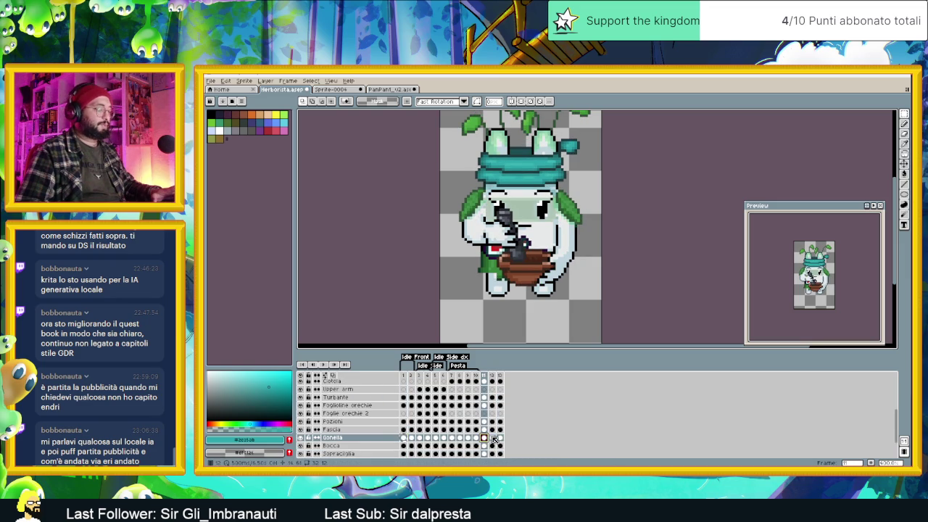
Step: Select frames 11 and 12 together and bring up their frame context menu
scroll(627, 239, down, 3)
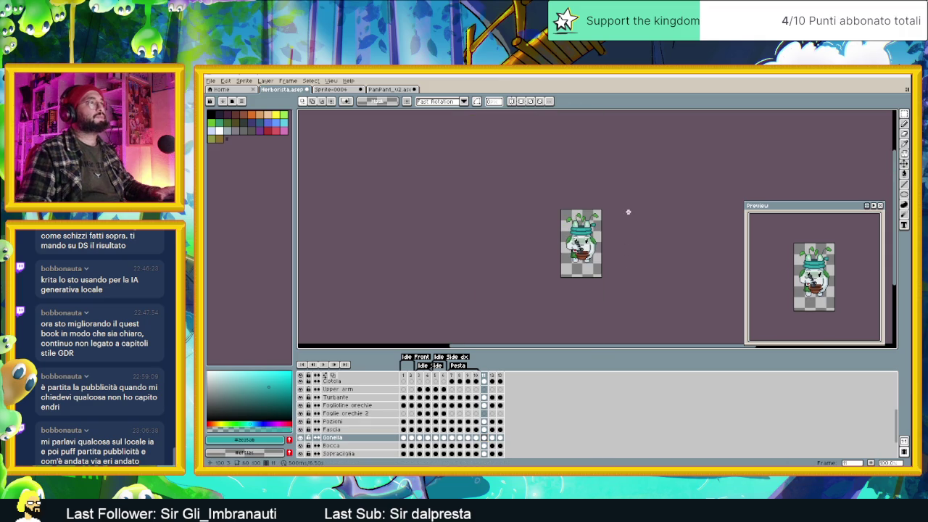
scroll(495, 374, up, 2)
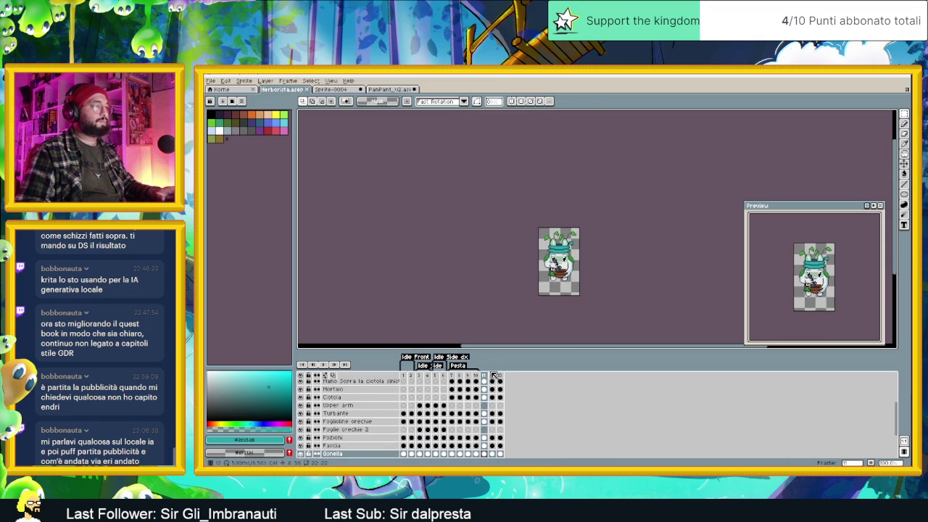
shift+click(495, 378)
right_click(487, 375)
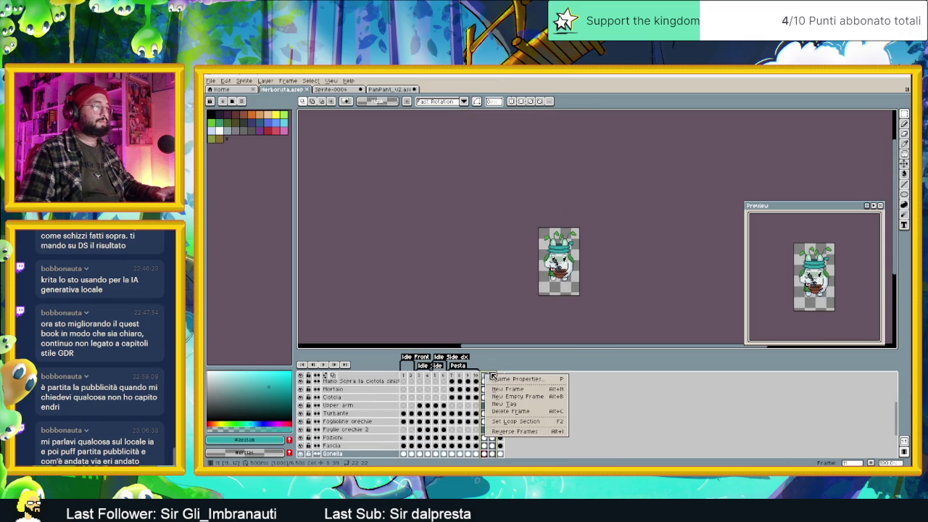
Step: Create a new tag named 'Idle con il mortaio' over frames 11–12
click(535, 406)
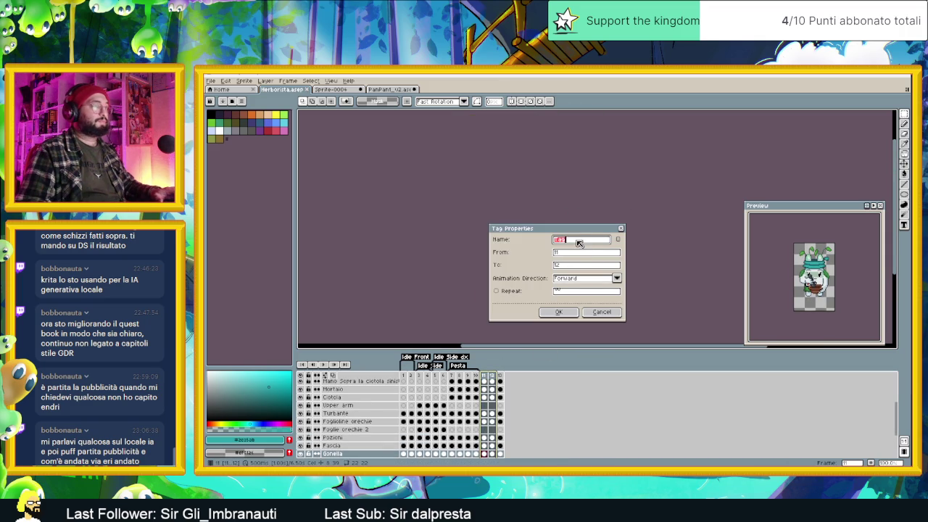
text(Idle con il mo)
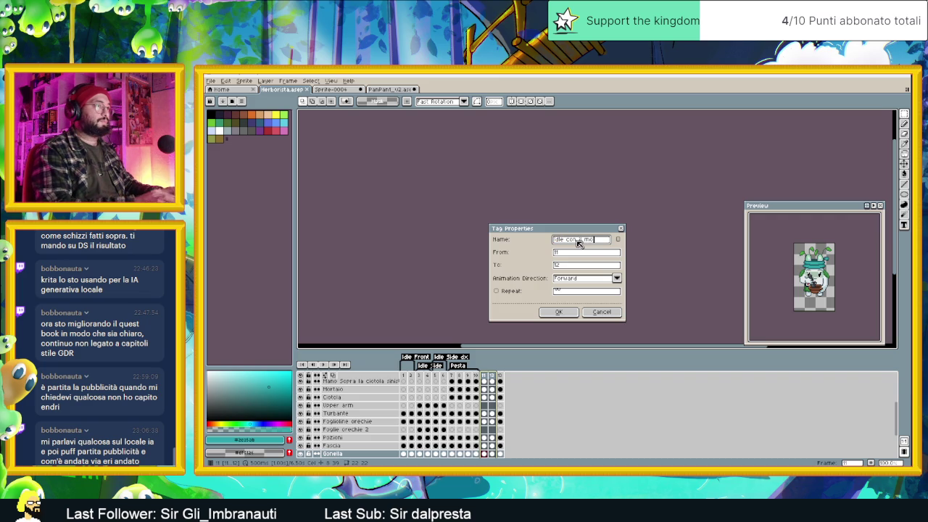
text(aio)
key(Return)
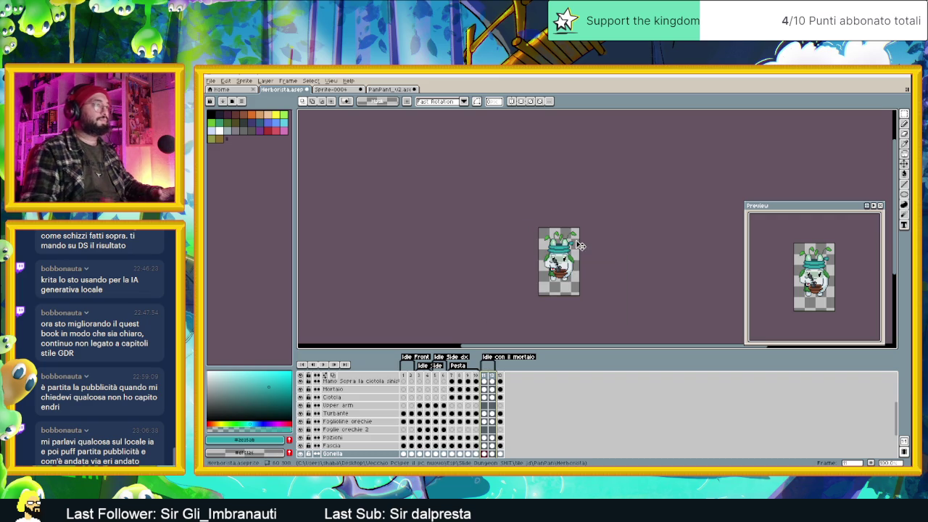
Step: Play the new tag's loop, check the Pesta tag properties, and play the Pesta animation
click(328, 365)
scroll(584, 269, up, 1)
scroll(576, 269, up, 1)
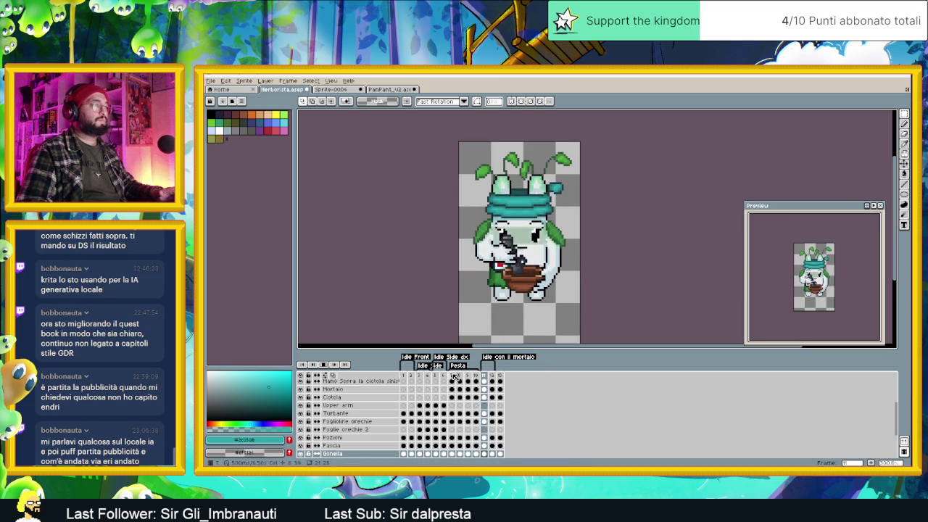
double_click(458, 366)
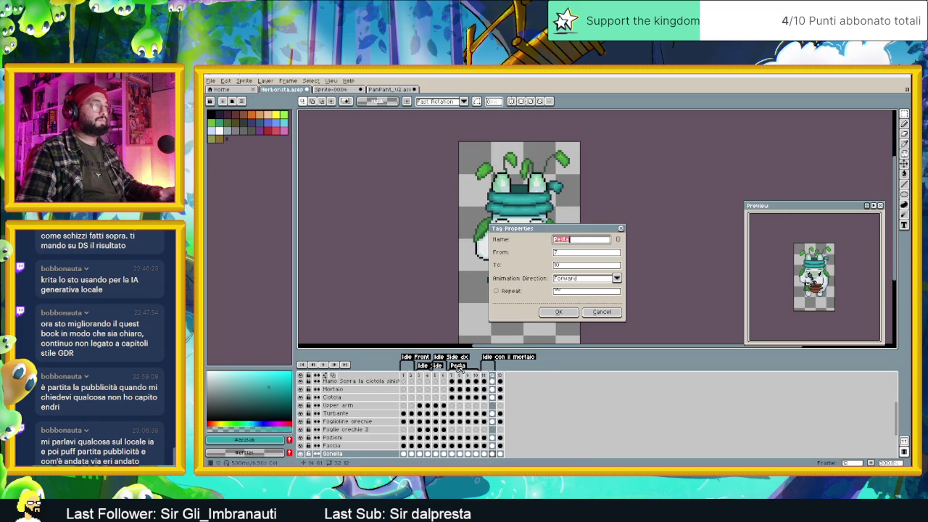
click(598, 310)
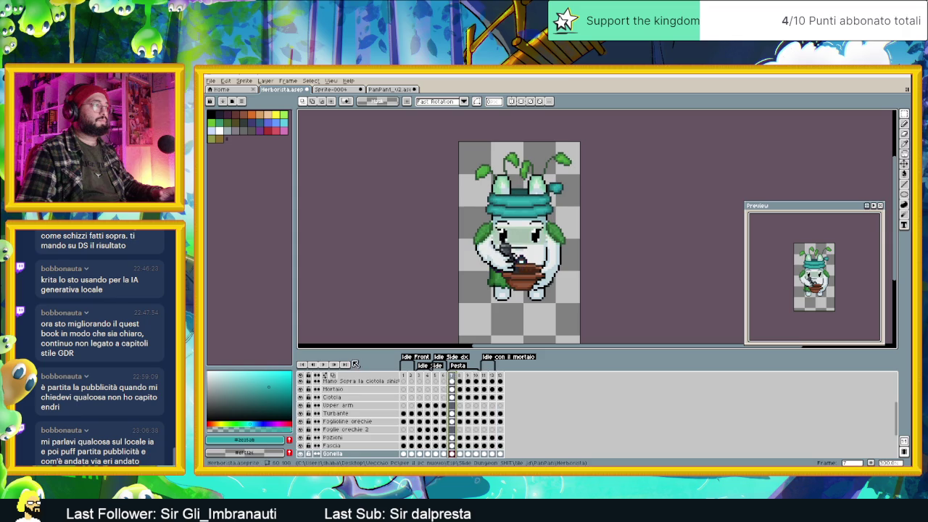
key(Return)
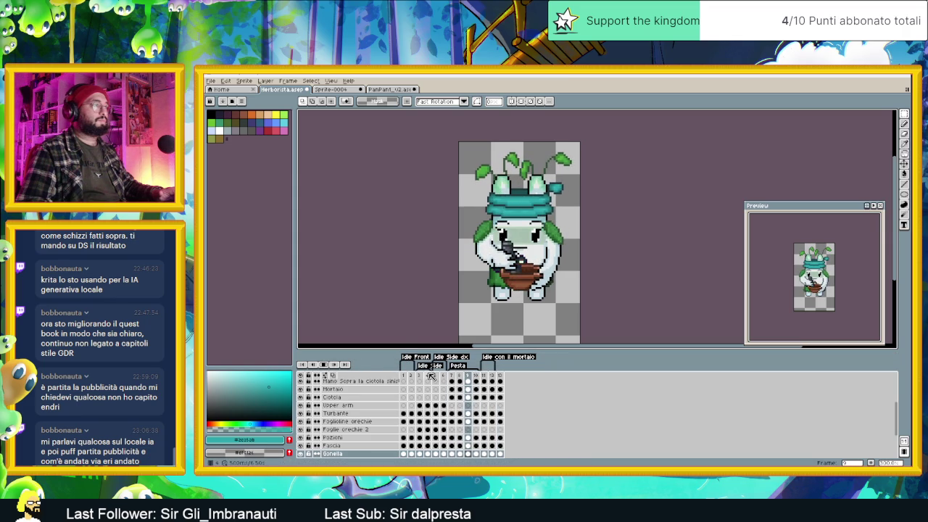
Step: Return to the frame 1 front idle pose and save Herborista.aseprite
click(439, 377)
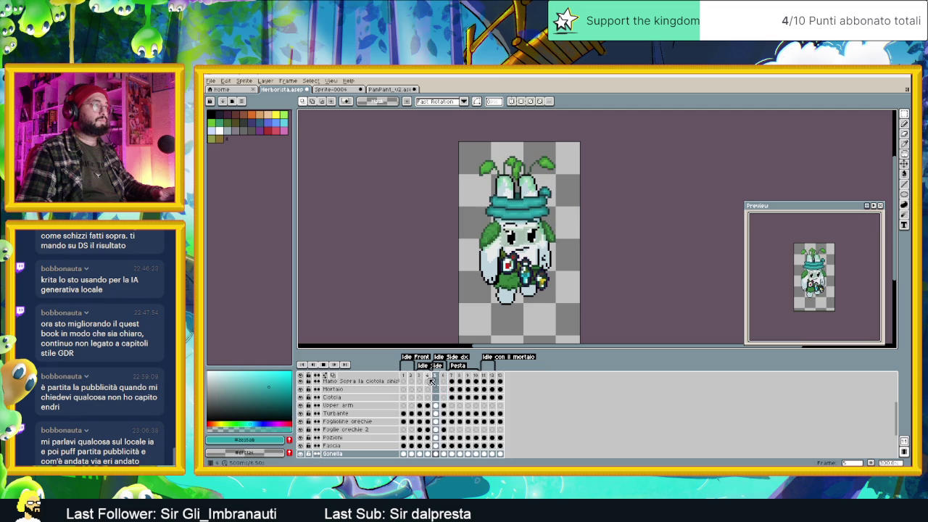
click(418, 375)
click(411, 376)
click(404, 375)
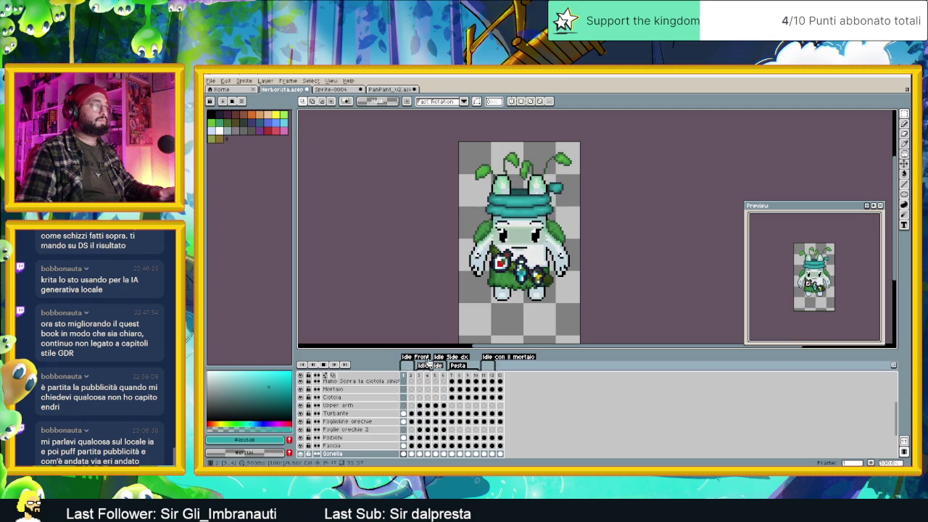
scroll(587, 260, down, 2)
key(ctrl+s)
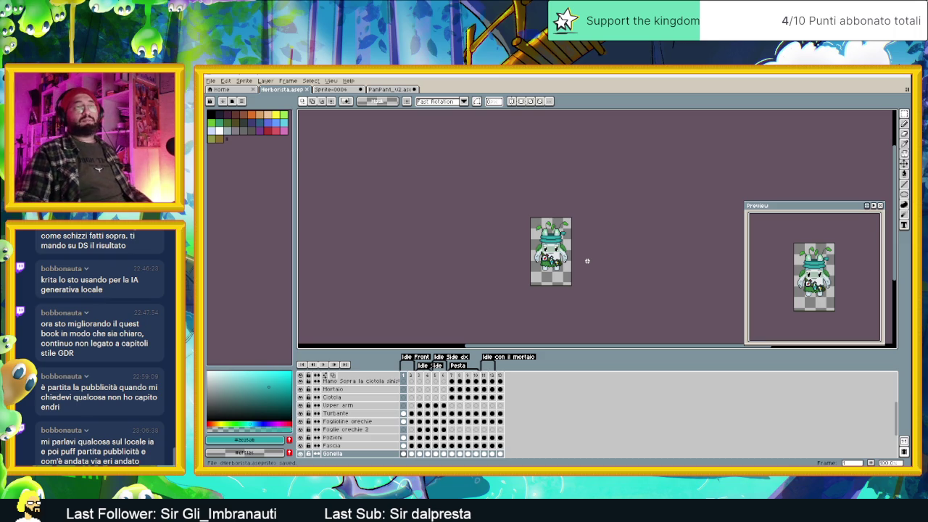
Step: Zoom the canvas back in and switch to the Discord window
scroll(613, 238, up, 1)
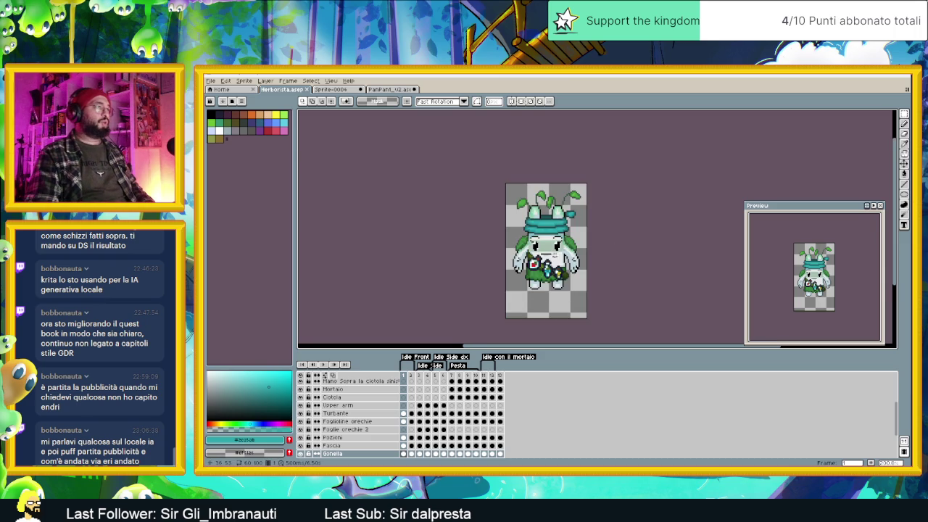
scroll(558, 257, up, 1)
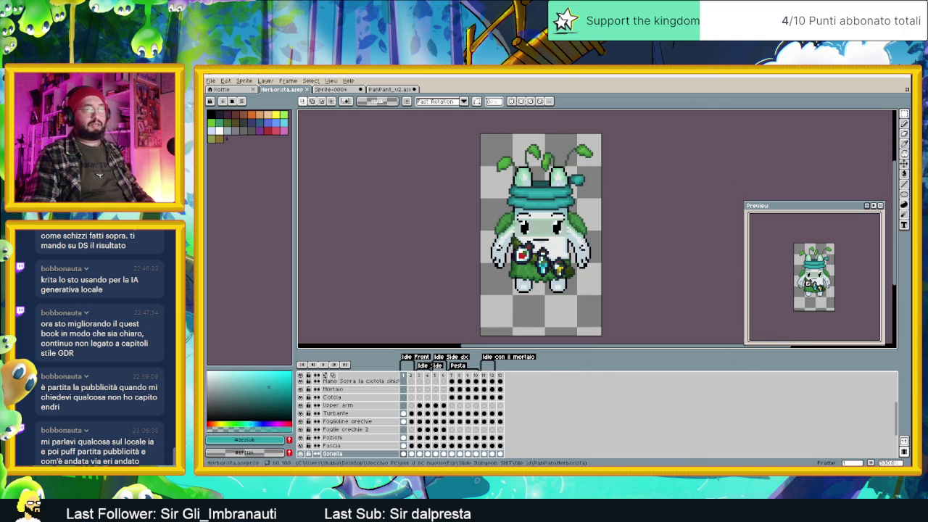
key(alt+Tab)
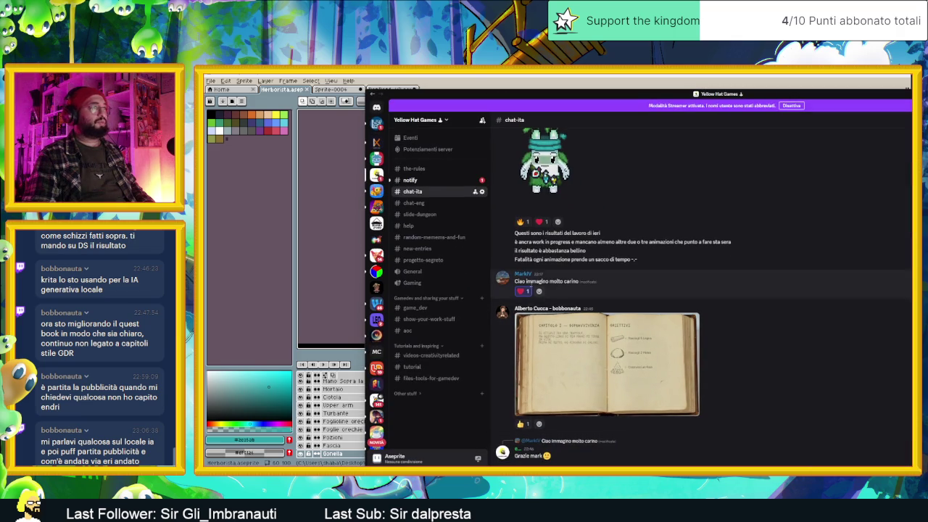
Step: Browse Discord's notify and slide-dungeon channels, then minimize Discord to return to Aseprite
scroll(725, 389, up, 3)
click(442, 181)
mouse_move(544, 262)
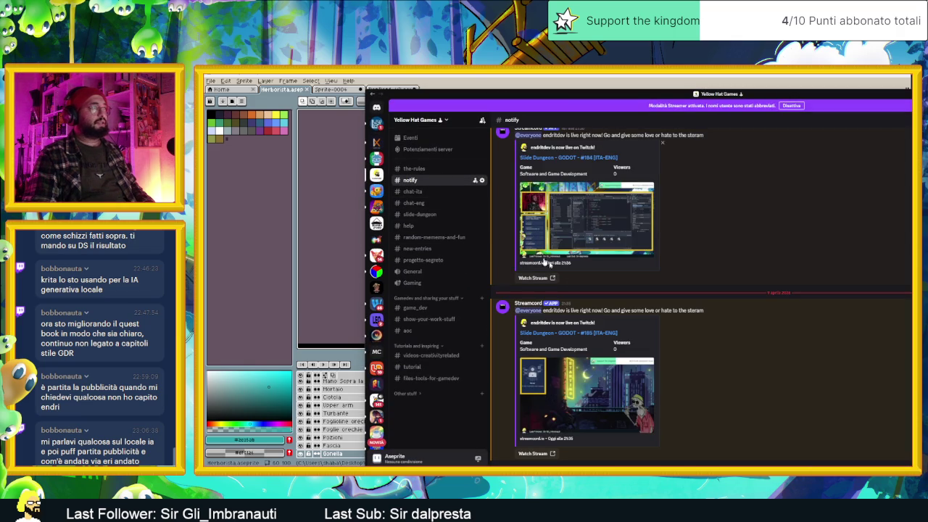
click(430, 216)
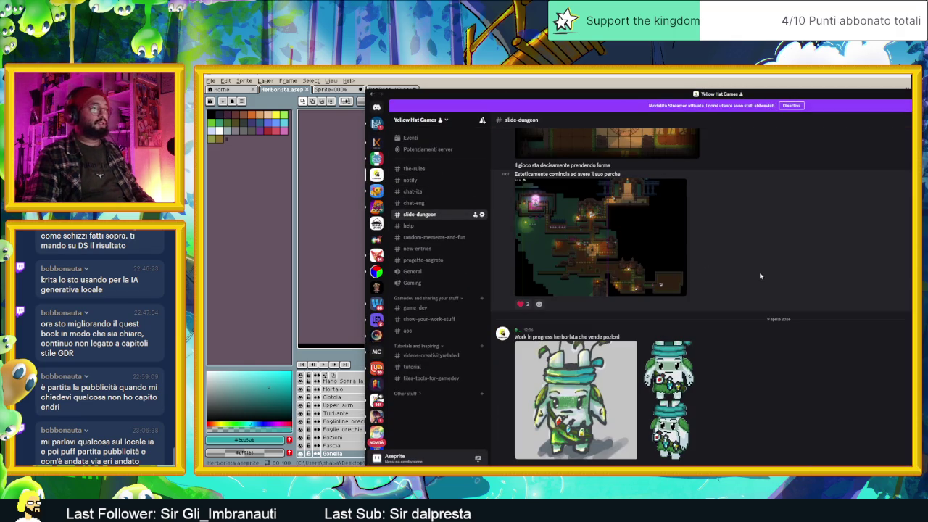
click(874, 93)
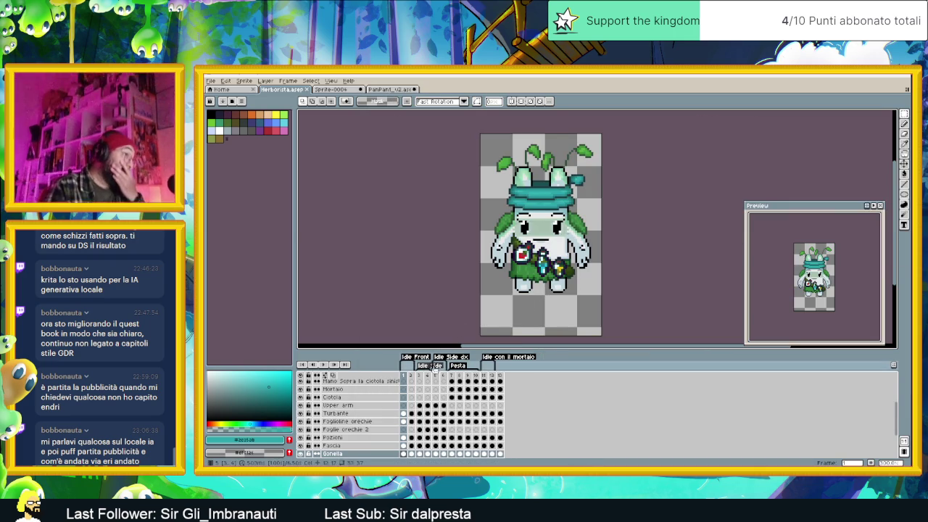
Step: Export the Idle Side dx tag as a GIF, adding 'dx' to the file name
click(435, 375)
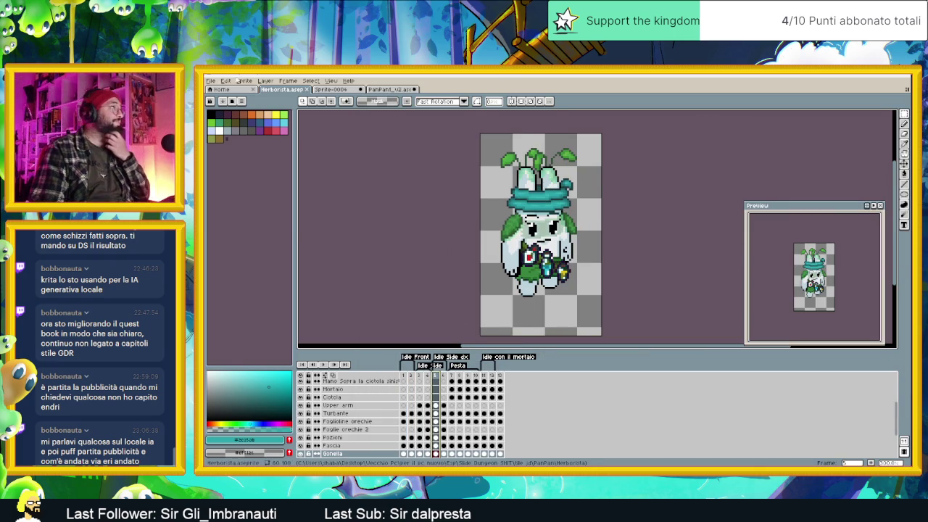
click(211, 81)
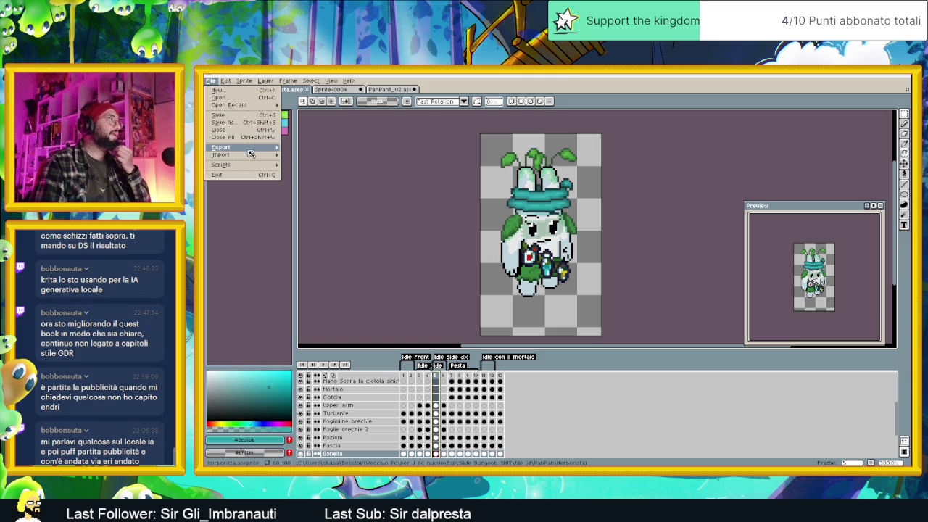
mouse_move(221, 147)
click(305, 148)
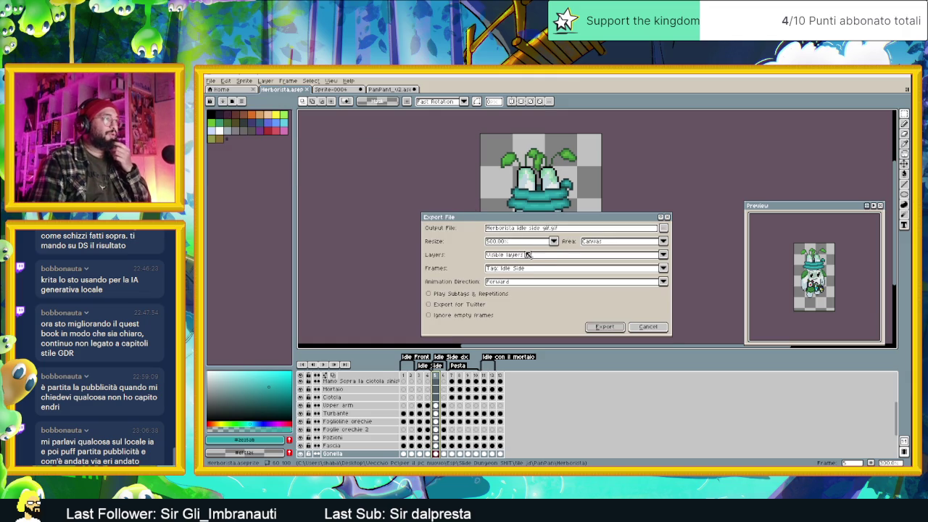
click(544, 230)
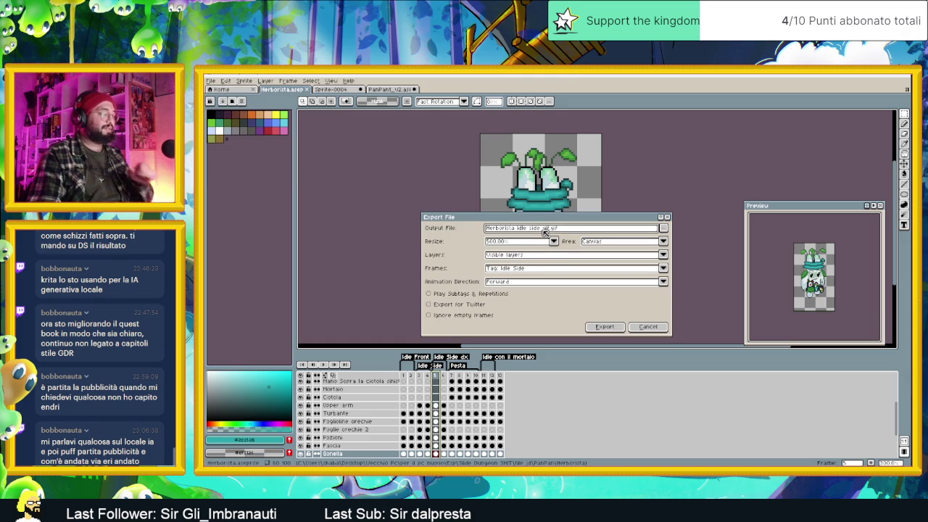
text(dx)
click(604, 328)
click(525, 269)
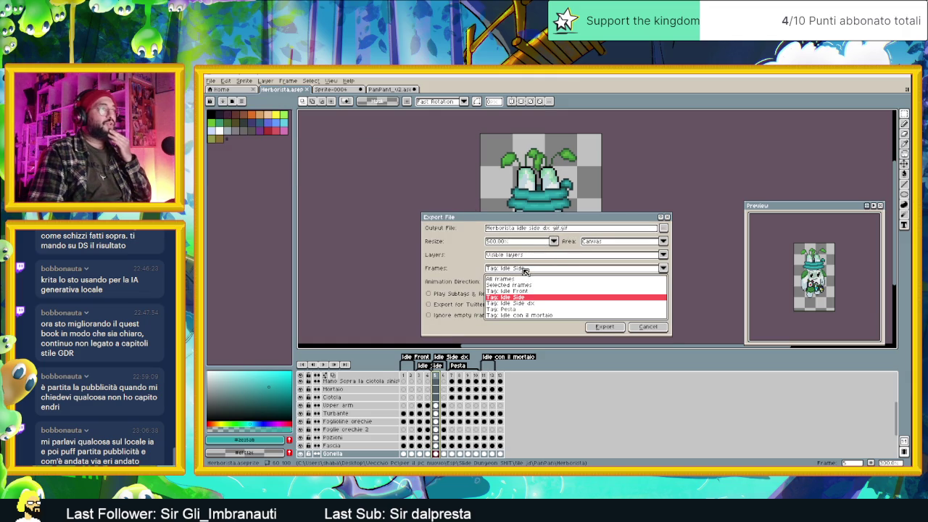
click(531, 303)
click(604, 326)
click(568, 300)
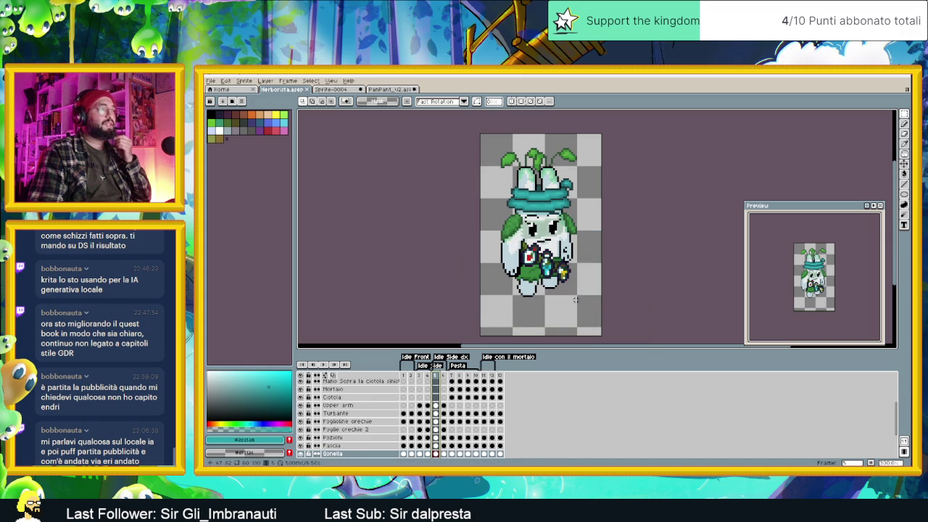
Step: Export the Pesta tag as 'Herborista Pesta.gif' at 500% scale
click(211, 82)
mouse_move(221, 147)
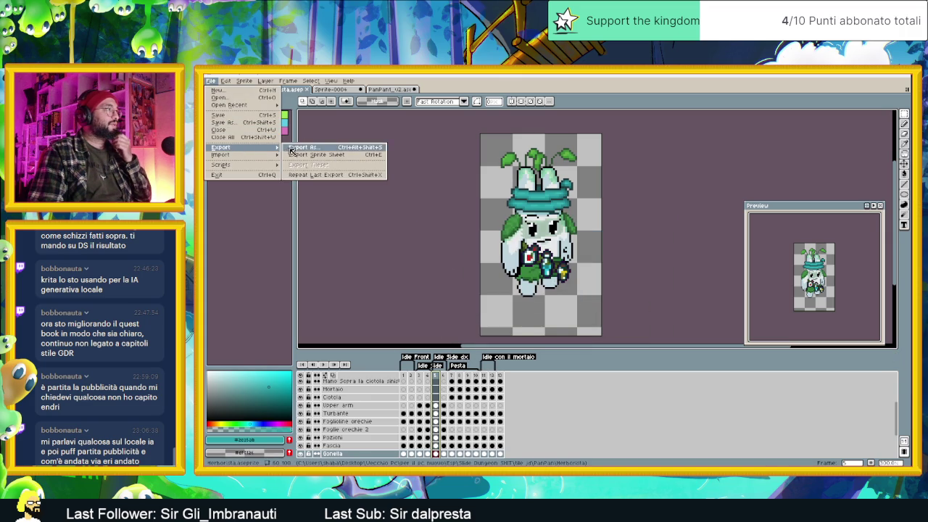
click(319, 150)
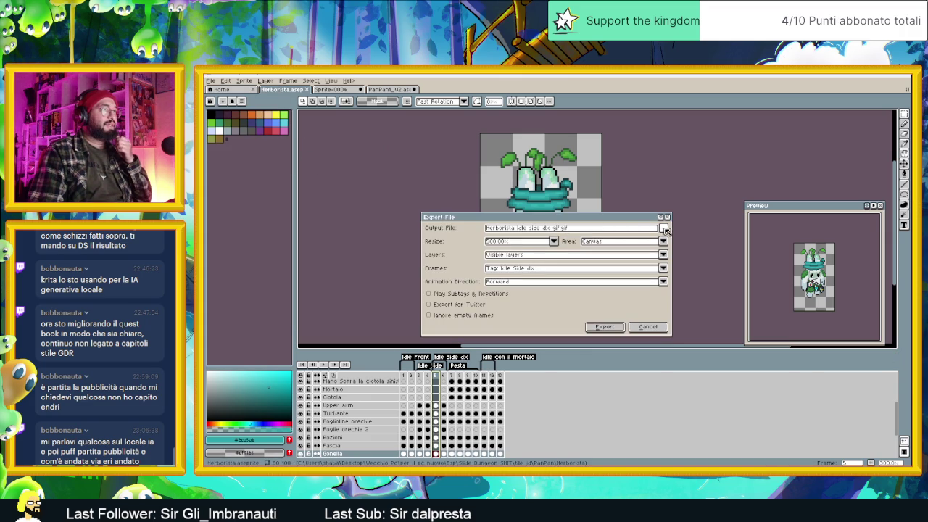
click(664, 228)
click(663, 228)
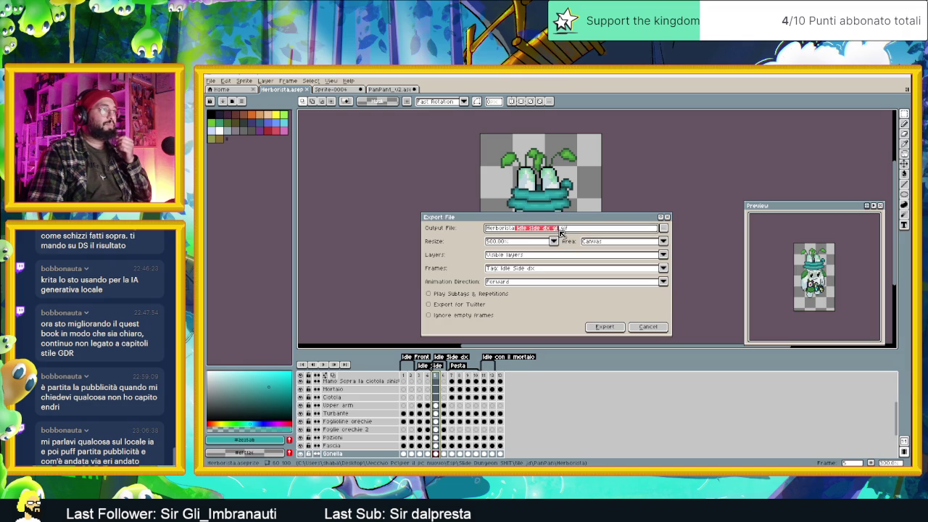
text(Pesta)
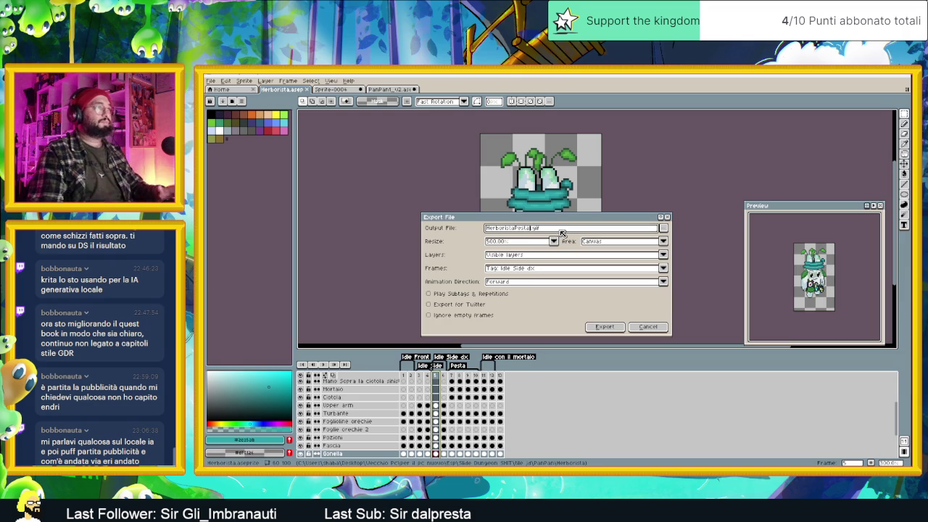
key(Left)
key(Left)
key(Left)
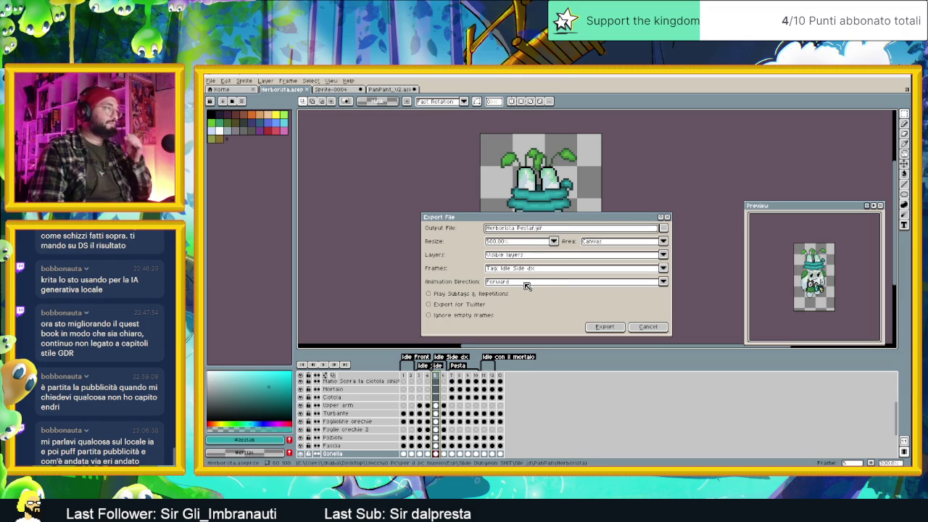
click(526, 268)
click(528, 310)
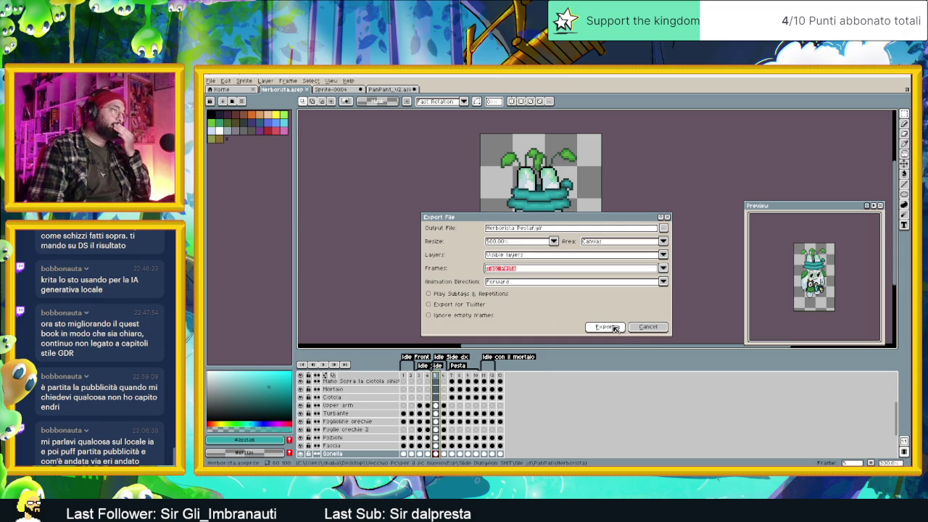
click(605, 327)
click(582, 300)
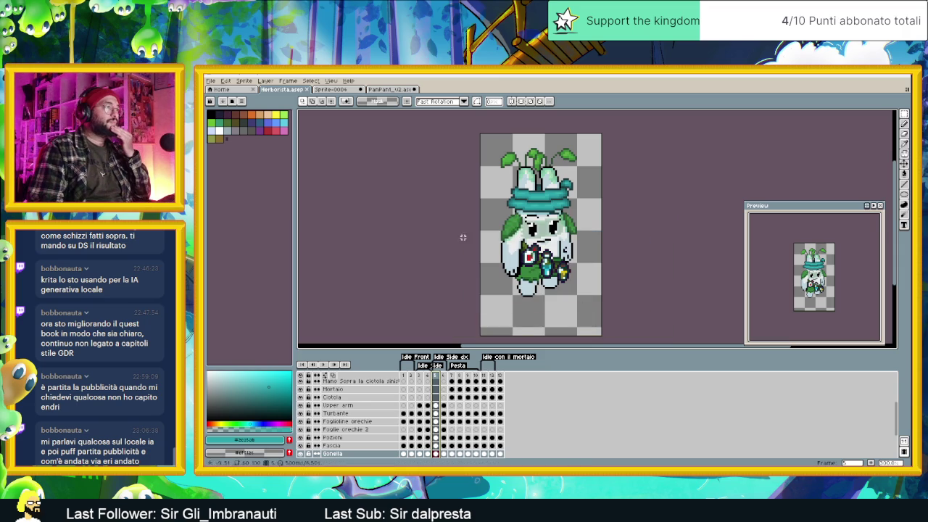
click(211, 80)
click(289, 147)
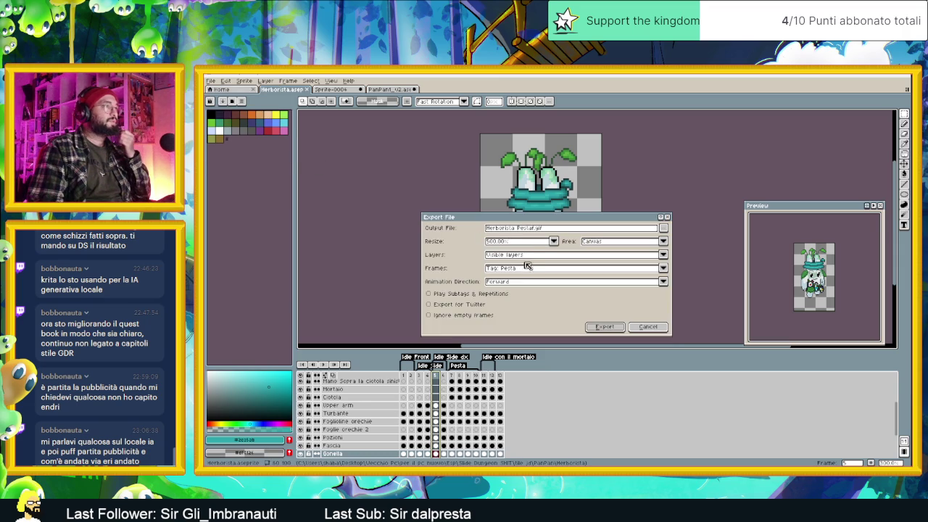